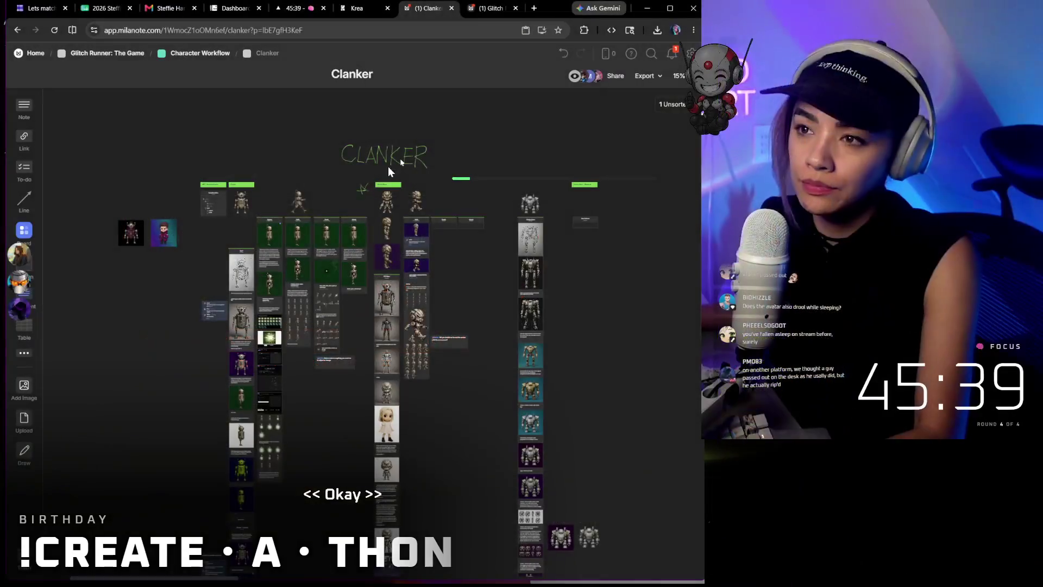
# - Switch from the Milanote Clanker board to the Krea workflow browser tab
pyautogui.click(343, 7)
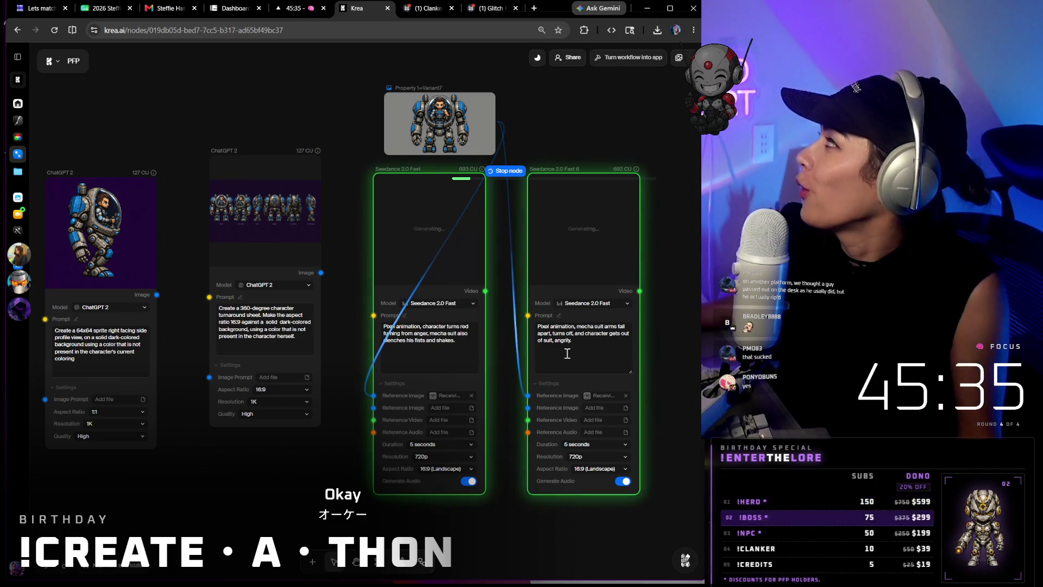
# - Reload the workflow, frame the Seedance nodes and start a connection from the mecha image output
pyautogui.click(54, 30)
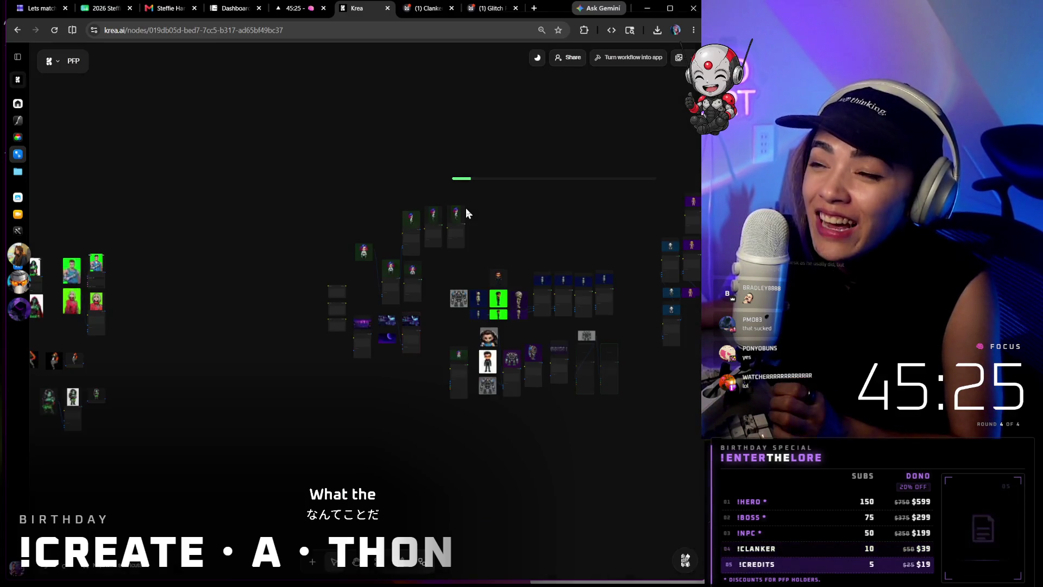
pyautogui.moveTo(642, 380); pyautogui.dragTo(611, 363)
pyautogui.scroll(2, 570, 376)
pyautogui.scroll(2, 489, 404)
pyautogui.scroll(3, 471, 399)
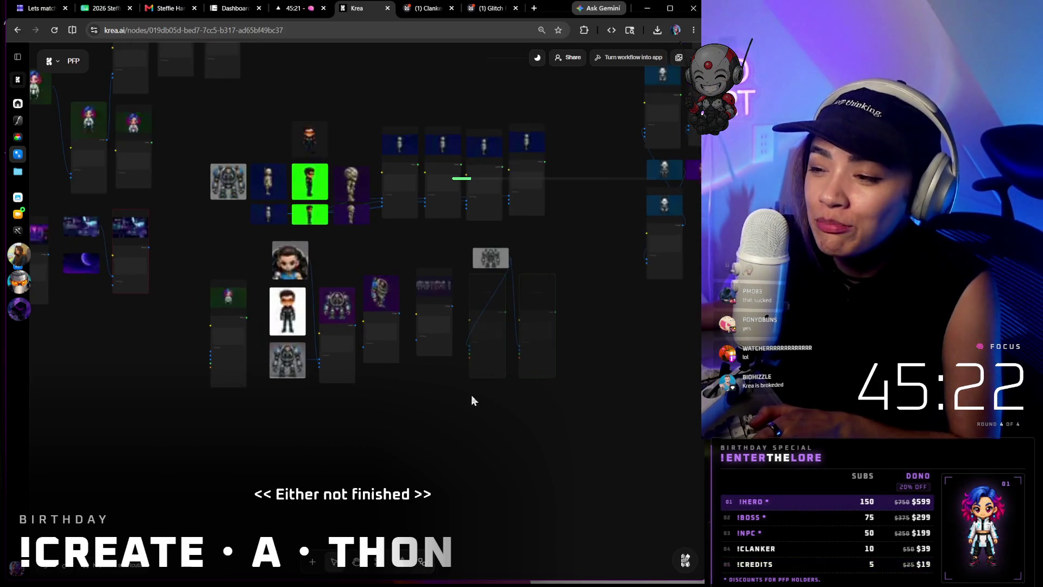
pyautogui.scroll(3, 521, 342)
pyautogui.scroll(2, 531, 319)
pyautogui.scroll(3, 534, 305)
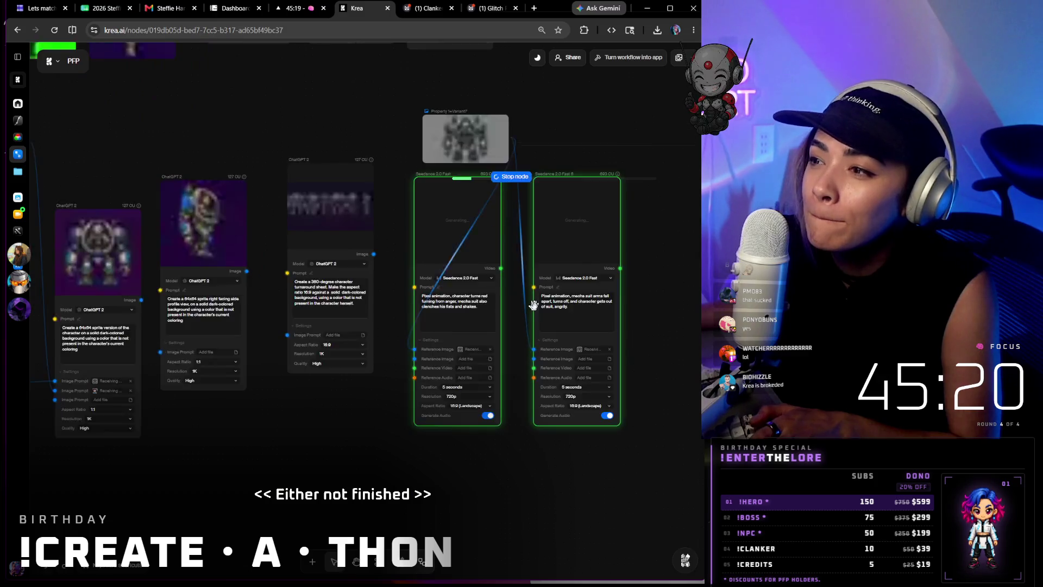
pyautogui.moveTo(440, 78)
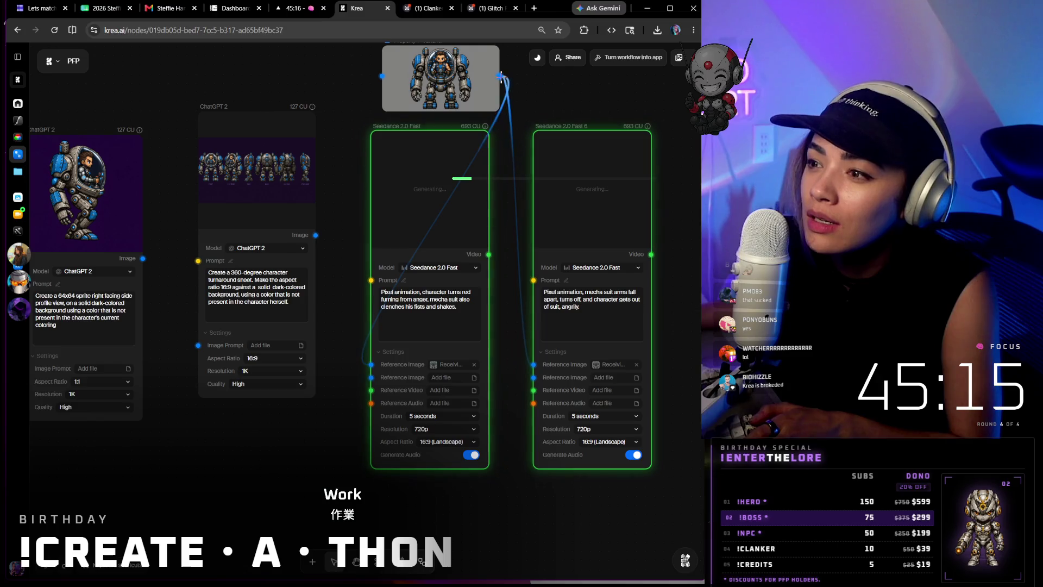
pyautogui.moveTo(331, 460)
pyautogui.mouseDown()
pyautogui.moveTo(270, 506)
pyautogui.moveTo(237, 497)
pyautogui.mouseUp()
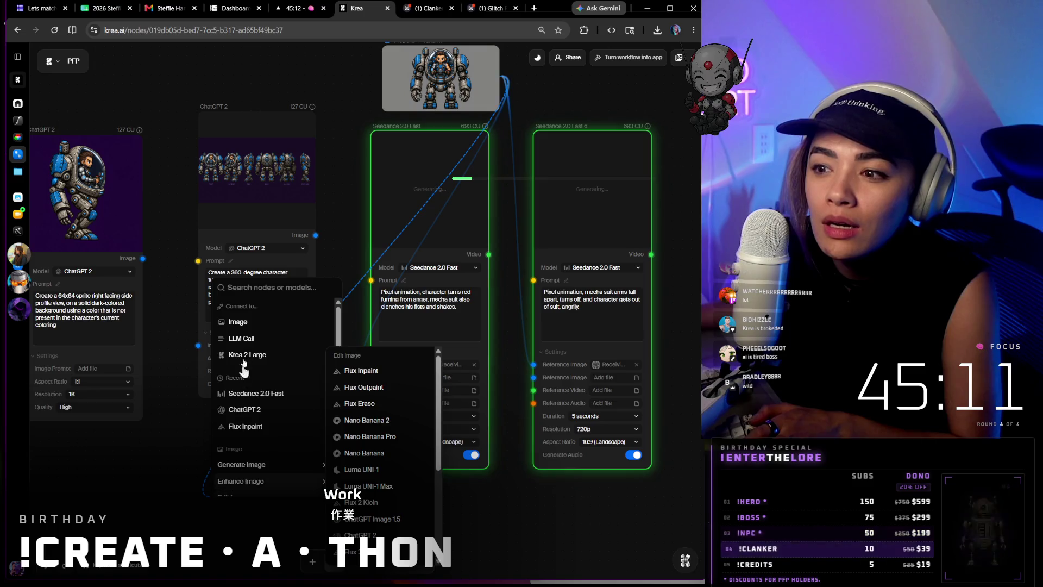
pyautogui.scroll(-1, 258, 474)
pyautogui.scroll(-2, 268, 465)
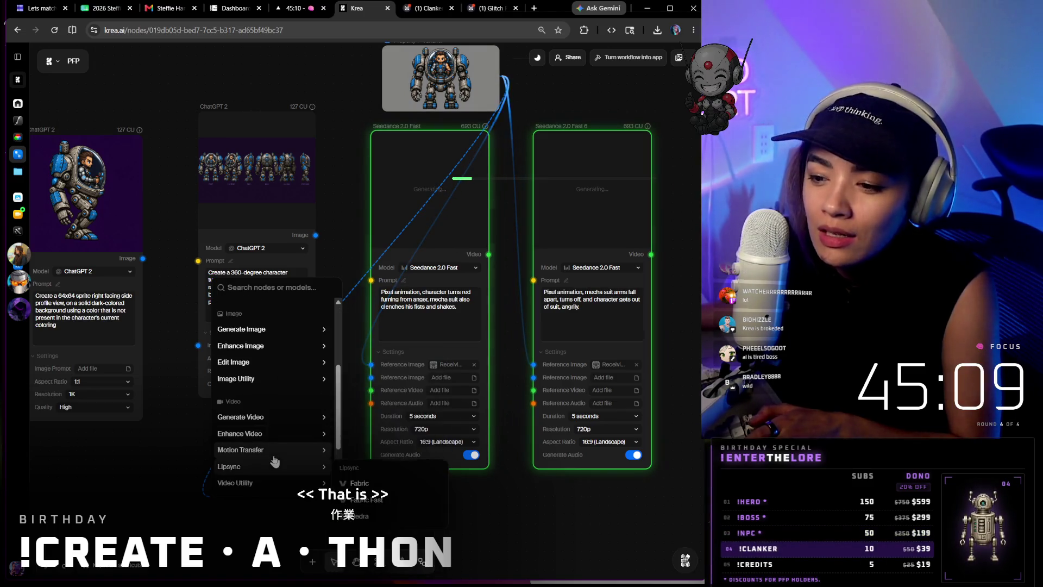
pyautogui.scroll(-1, 275, 427)
pyautogui.scroll(-1, 279, 410)
pyautogui.moveTo(241, 416)
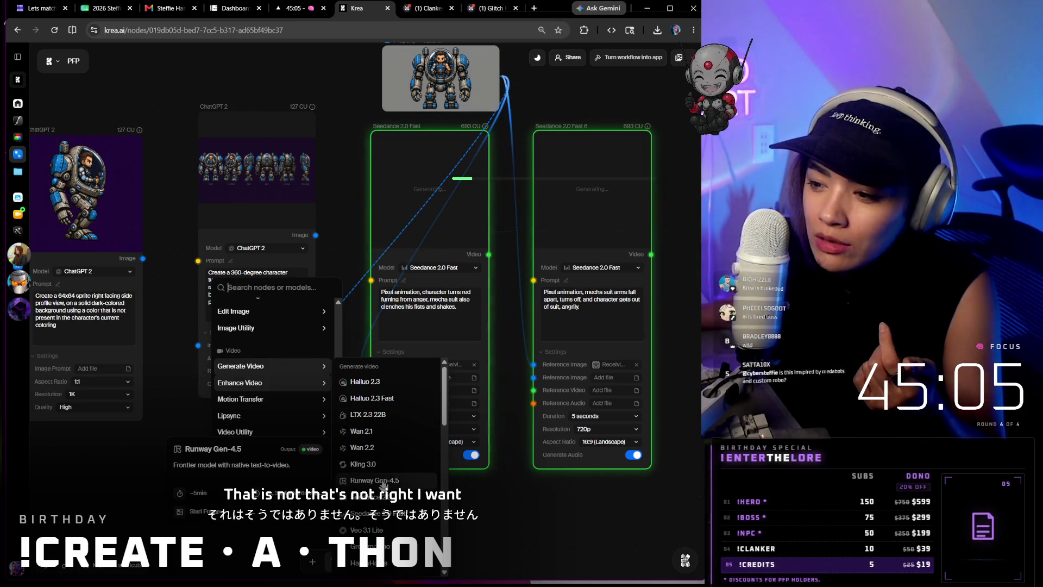
pyautogui.scroll(-1, 385, 483)
pyautogui.scroll(-3, 394, 472)
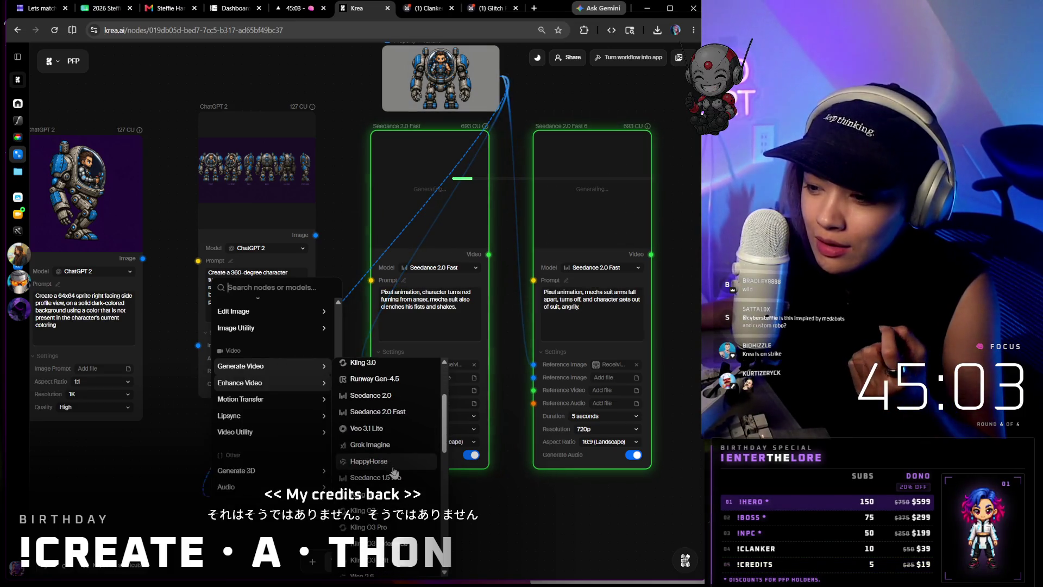
pyautogui.moveTo(370, 444)
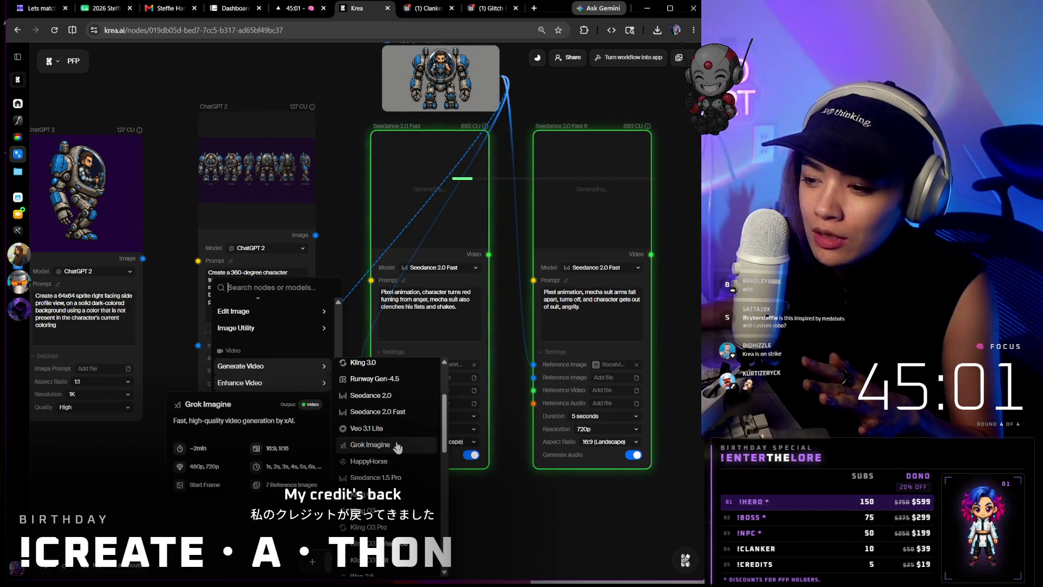
# - Create a Grok Imagine video node and position it beneath the two Seedance nodes
pyautogui.click(395, 445)
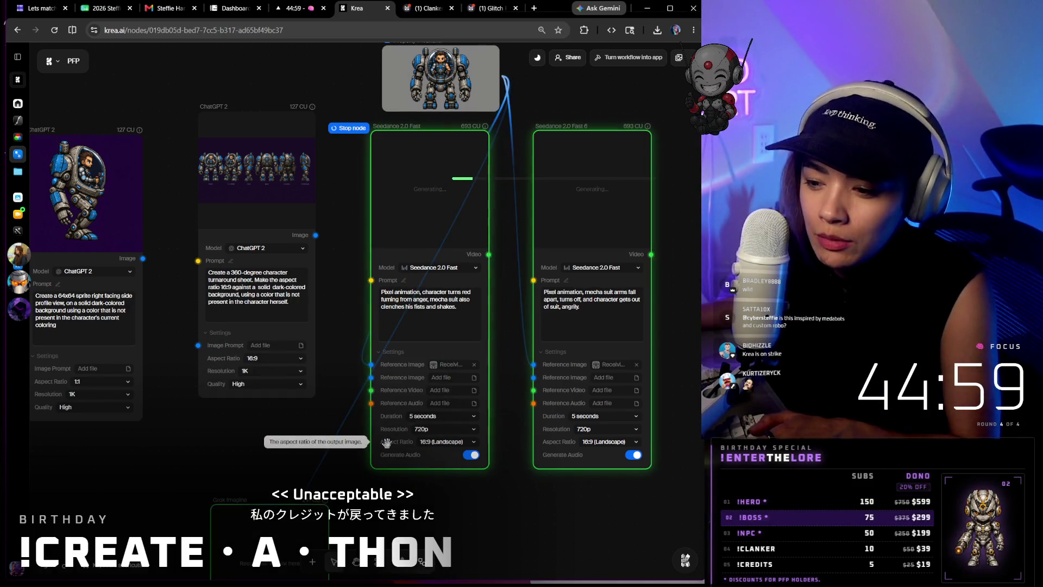
pyautogui.scroll(-2, 387, 443)
pyautogui.scroll(-3, 407, 391)
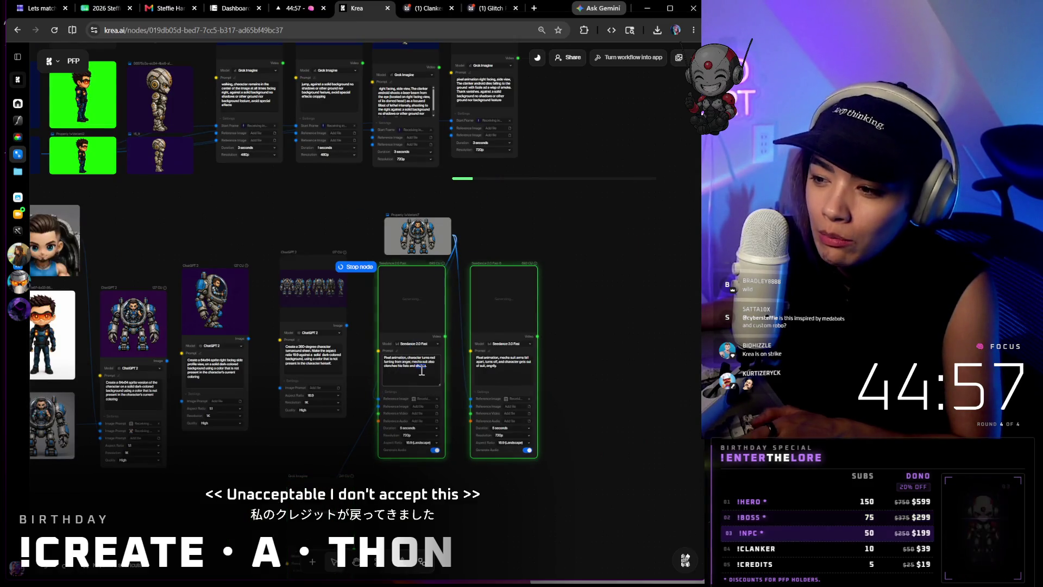
pyautogui.moveTo(346, 462); pyautogui.dragTo(420, 463)
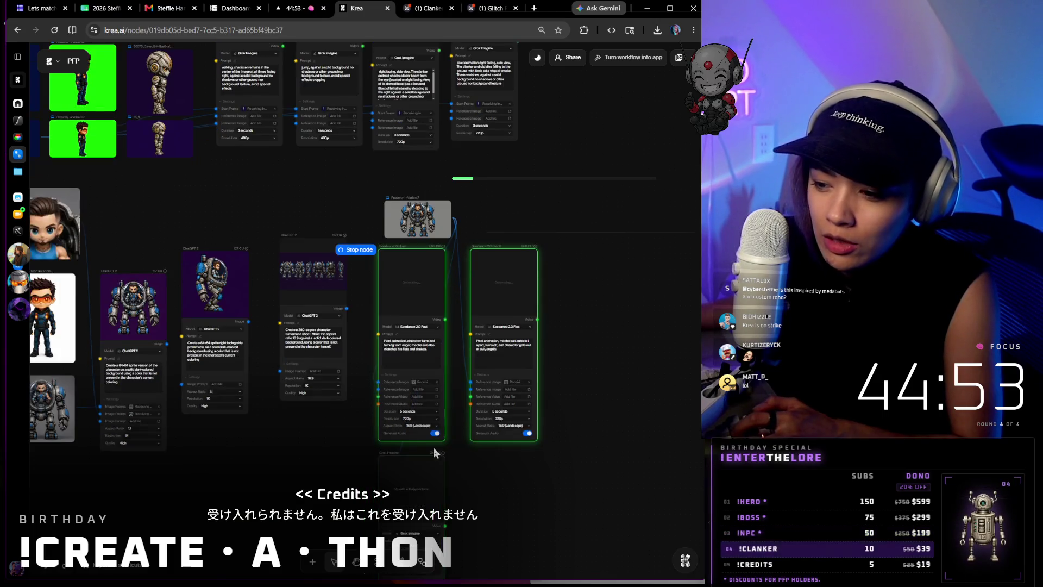
pyautogui.scroll(-5, 424, 474)
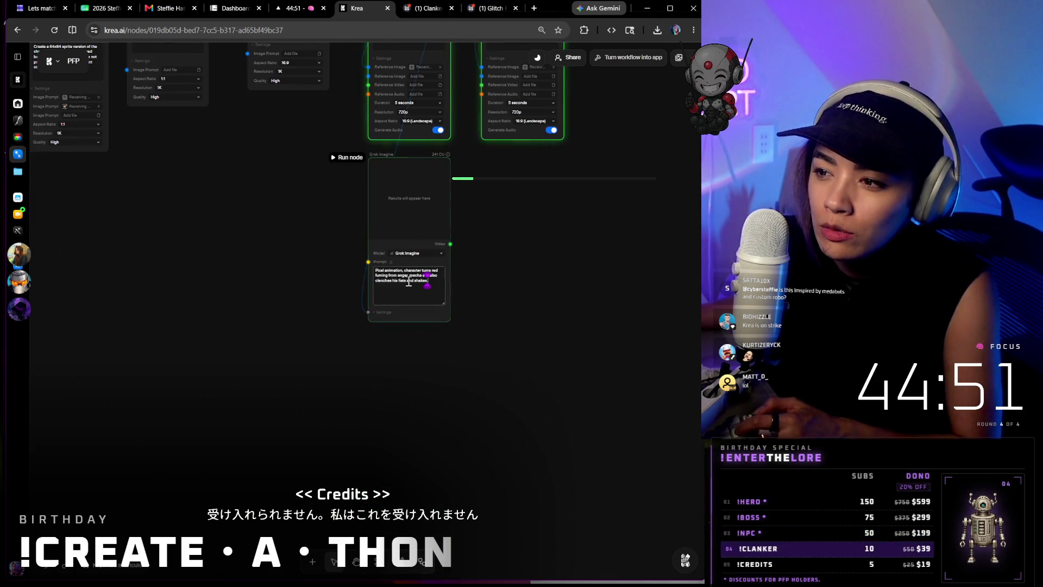
pyautogui.scroll(3, 510, 367)
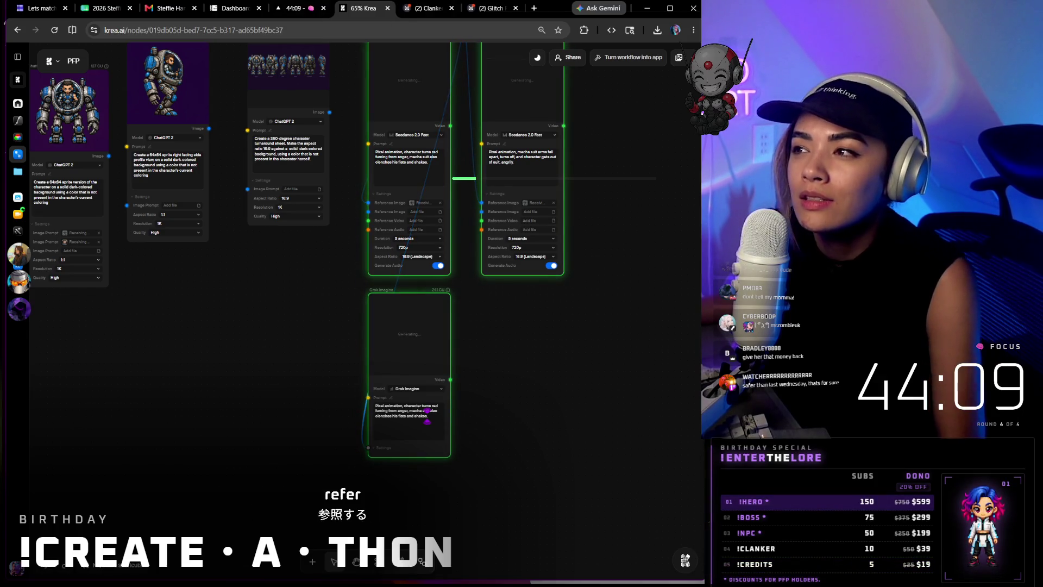
pyautogui.scroll(3, 532, 547)
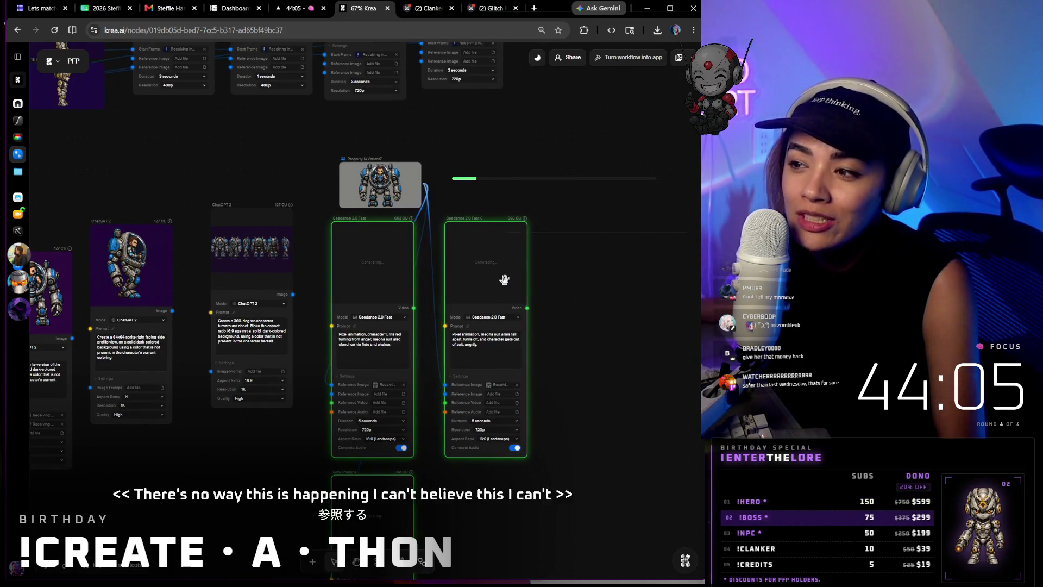
# - Nudge the second Seedance node aside while the Grok Imagine video generates
pyautogui.moveTo(517, 275)
pyautogui.mouseDown()
pyautogui.moveTo(575, 269)
pyautogui.moveTo(494, 280)
pyautogui.mouseUp()
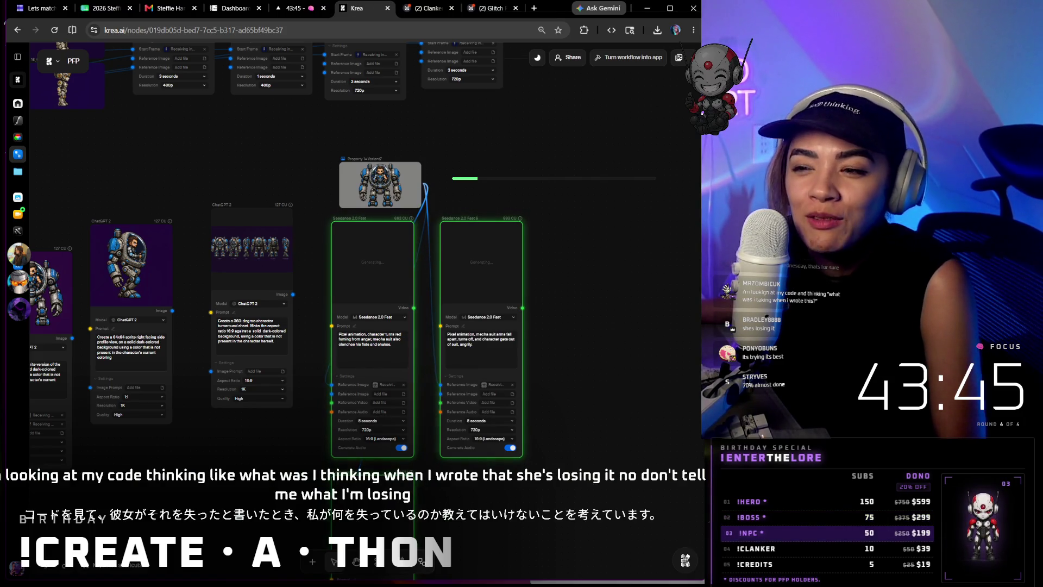
pyautogui.scroll(-5, 543, 277)
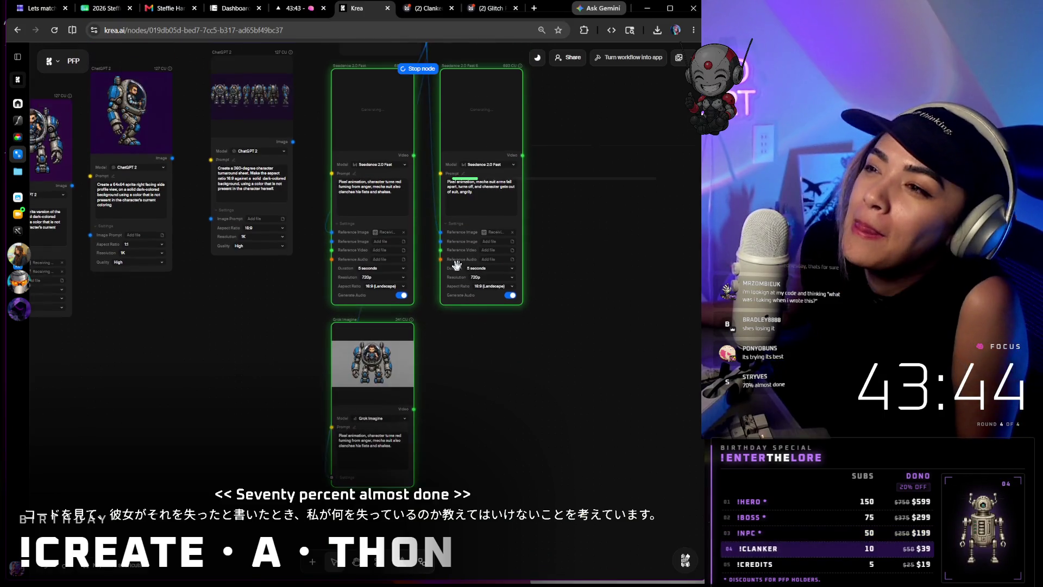
pyautogui.scroll(1, 426, 372)
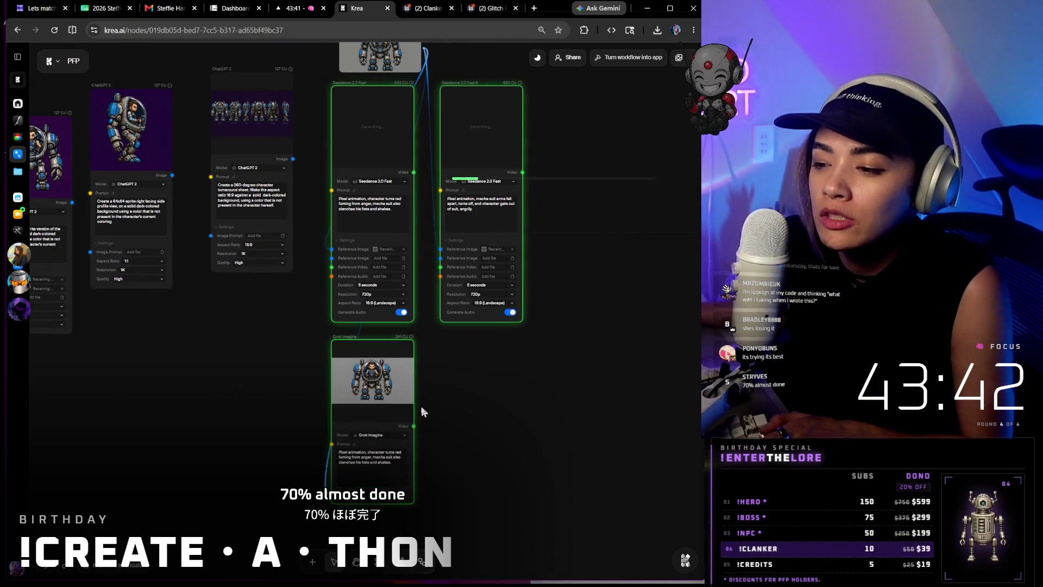
pyautogui.scroll(5, 401, 461)
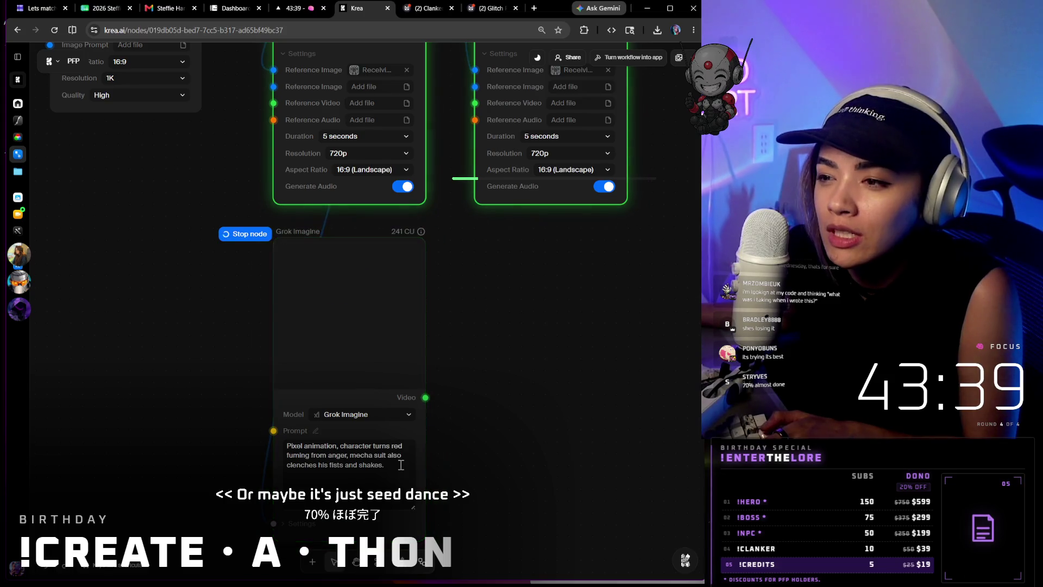
pyautogui.scroll(2, 400, 465)
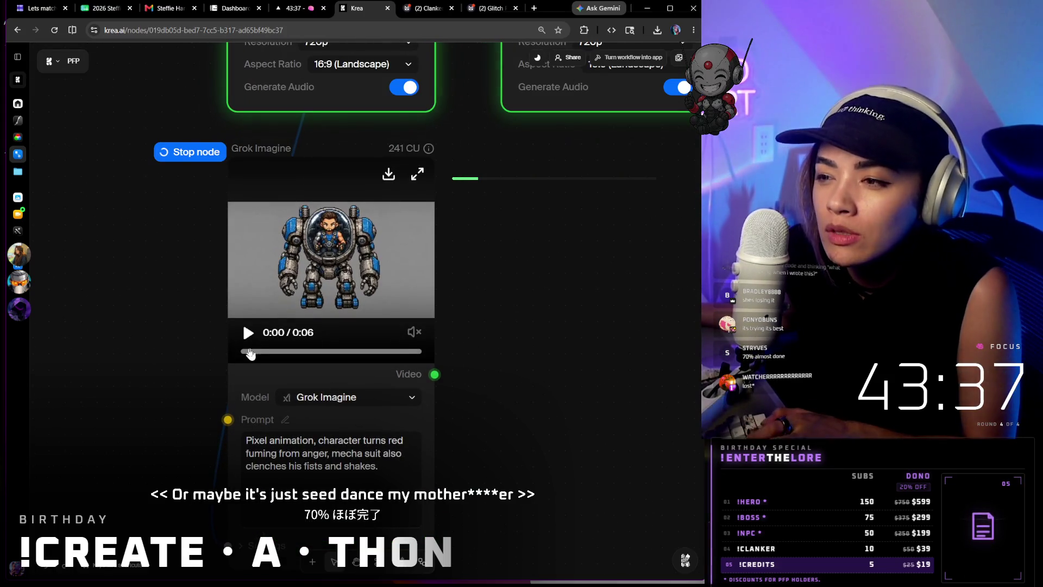
# - Review the first video, add 'face turning angry' after 'red,' in the prompt and rerun the node
pyautogui.click(248, 333)
pyautogui.scroll(2, 322, 236)
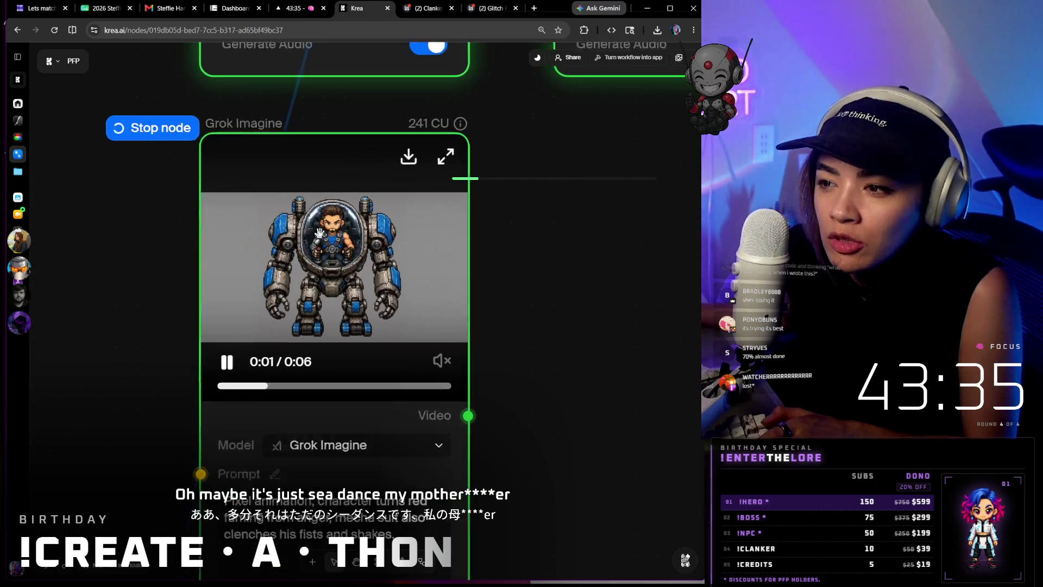
pyautogui.scroll(2, 326, 240)
pyautogui.scroll(1, 342, 254)
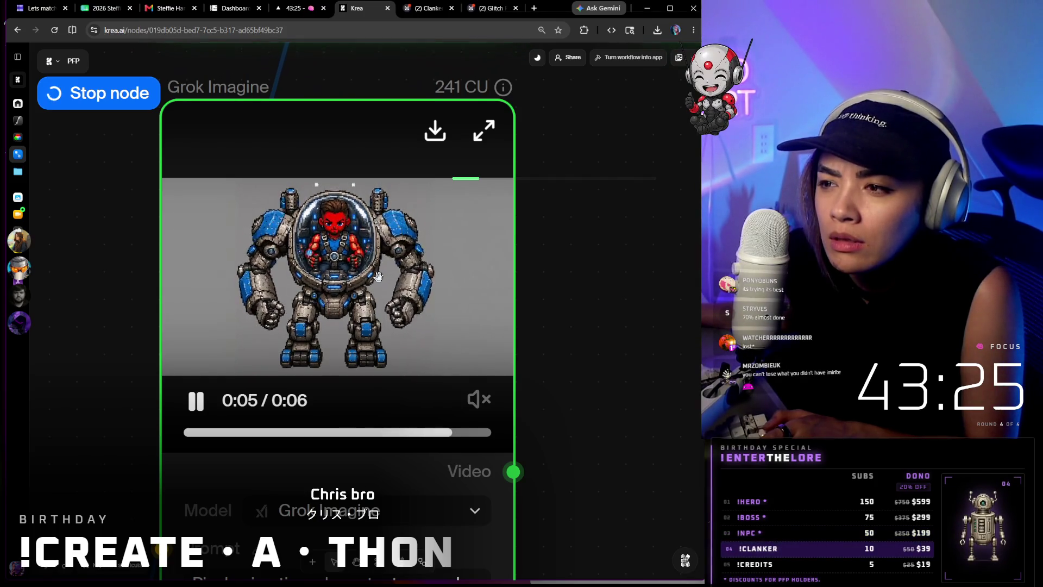
pyautogui.scroll(-2, 377, 276)
pyautogui.scroll(-2, 324, 447)
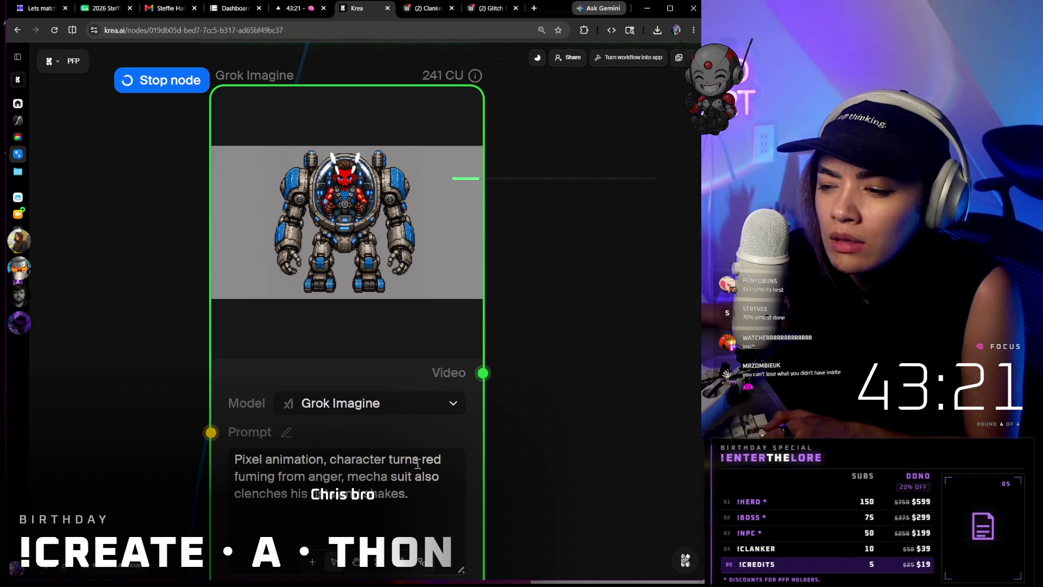
pyautogui.click(444, 459)
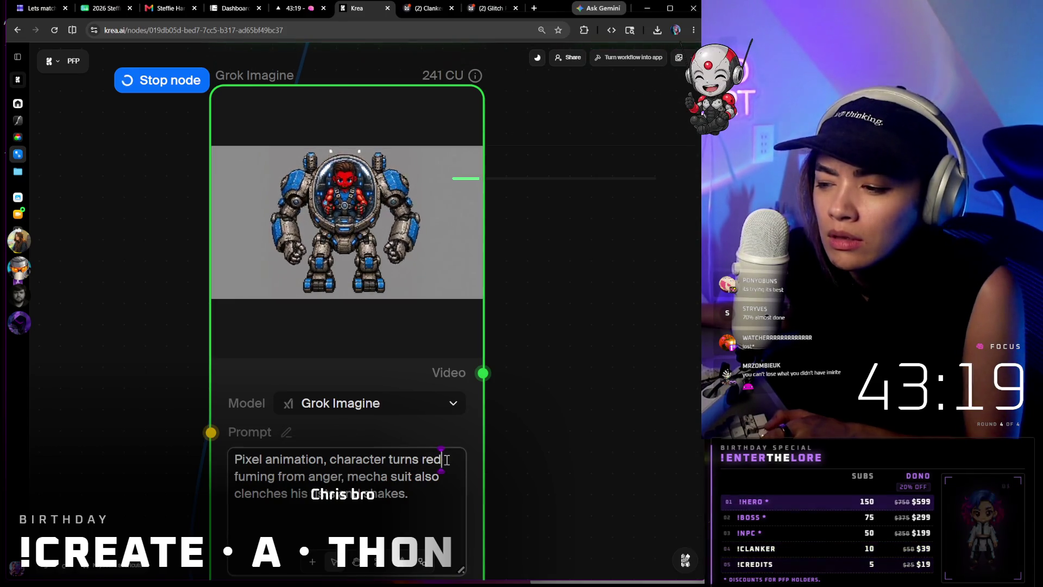
pyautogui.write(',angry')
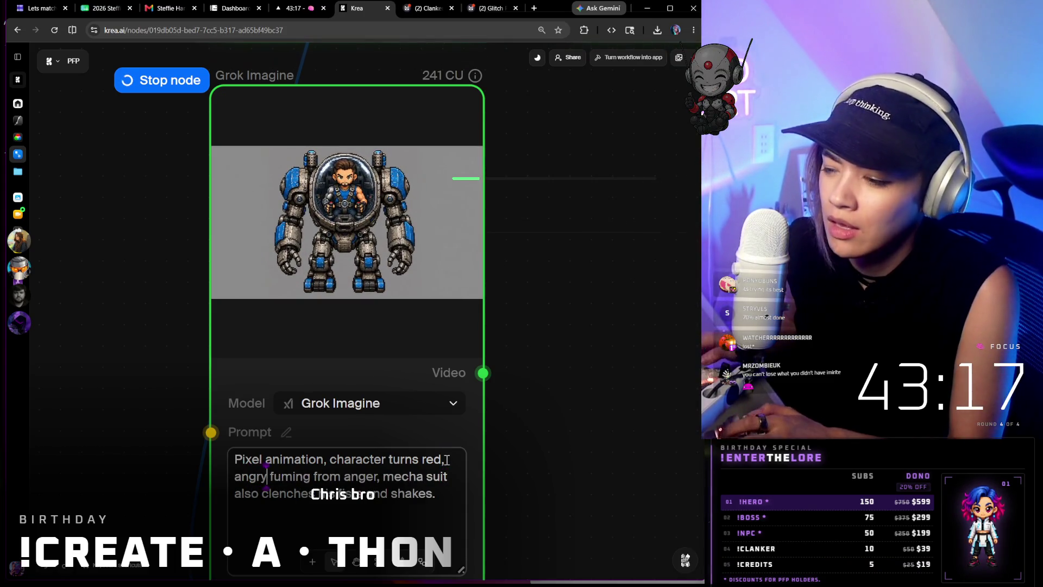
pyautogui.press('BackSpace')
pyautogui.press('BackSpace')
pyautogui.press('BackSpace')
pyautogui.press('BackSpace')
pyautogui.press('BackSpace')
pyautogui.press('BackSpace')
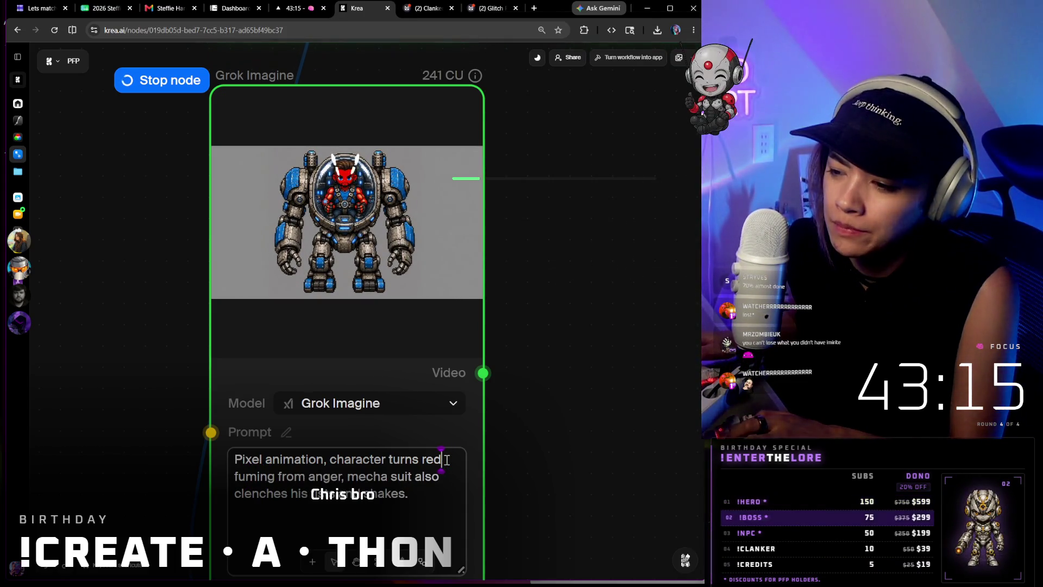
pyautogui.write('face t')
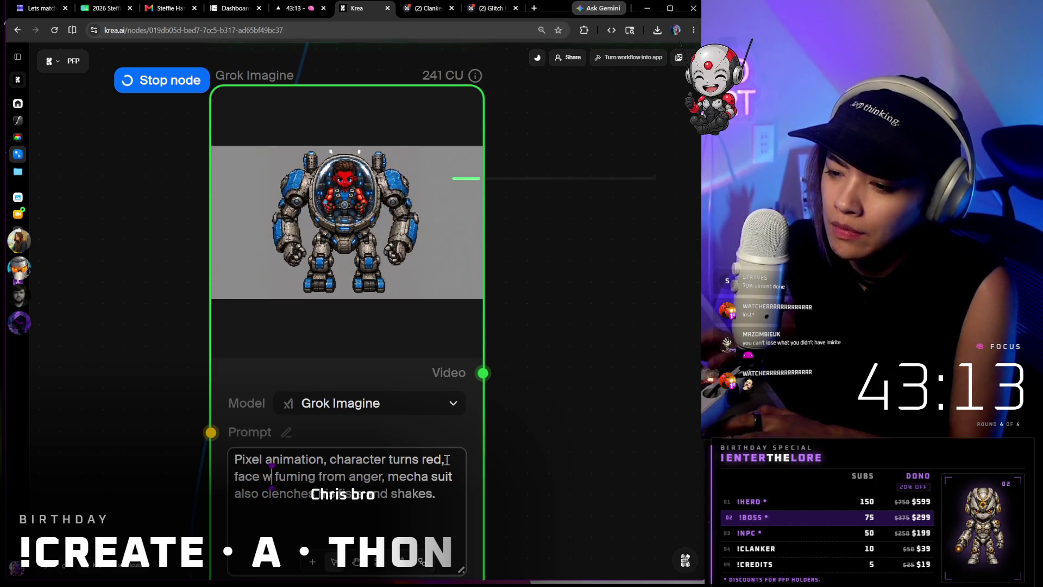
pyautogui.write('urning angry,')
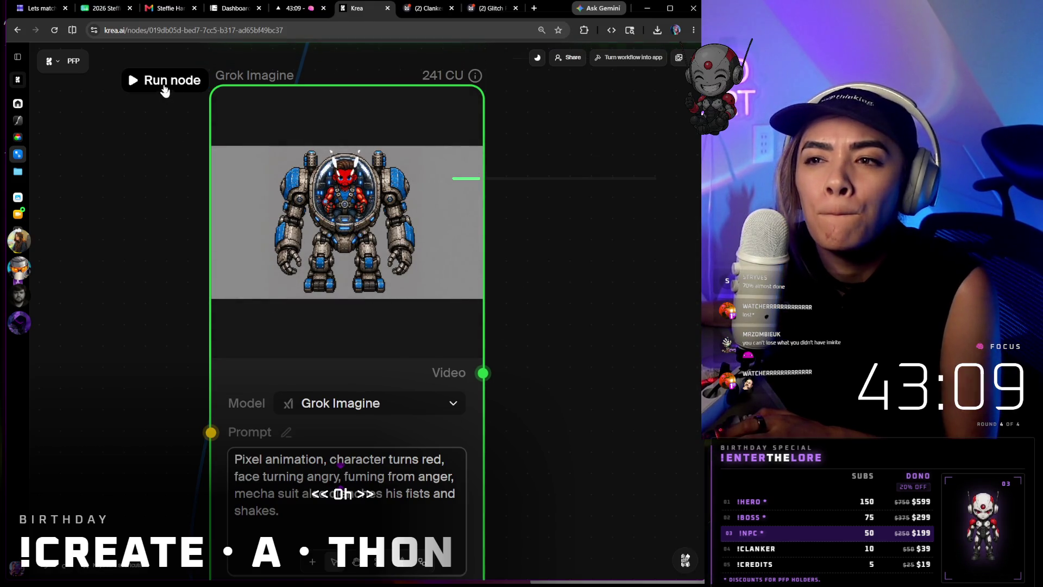
pyautogui.click(166, 87)
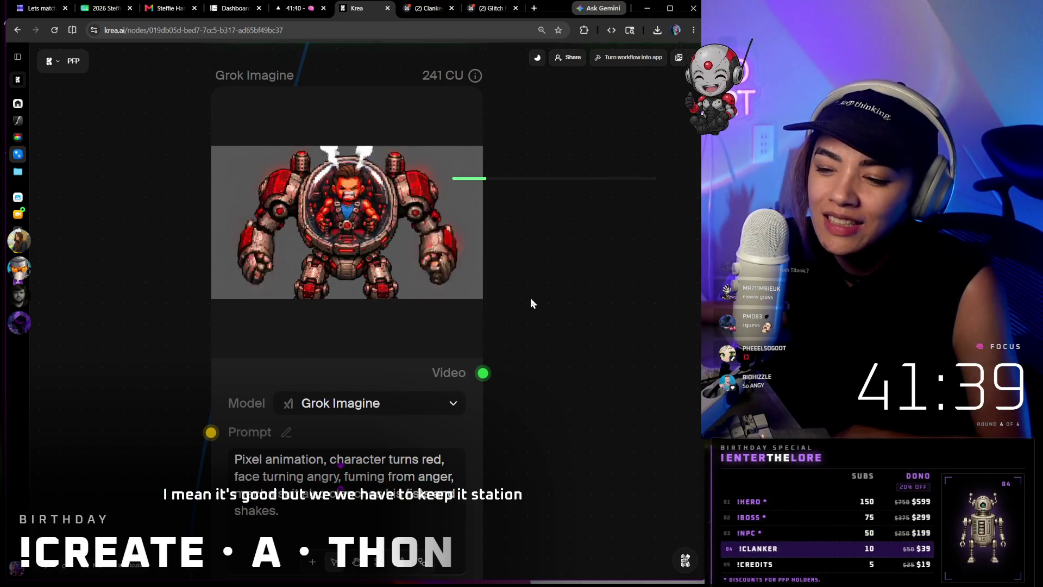
pyautogui.scroll(-4, 542, 326)
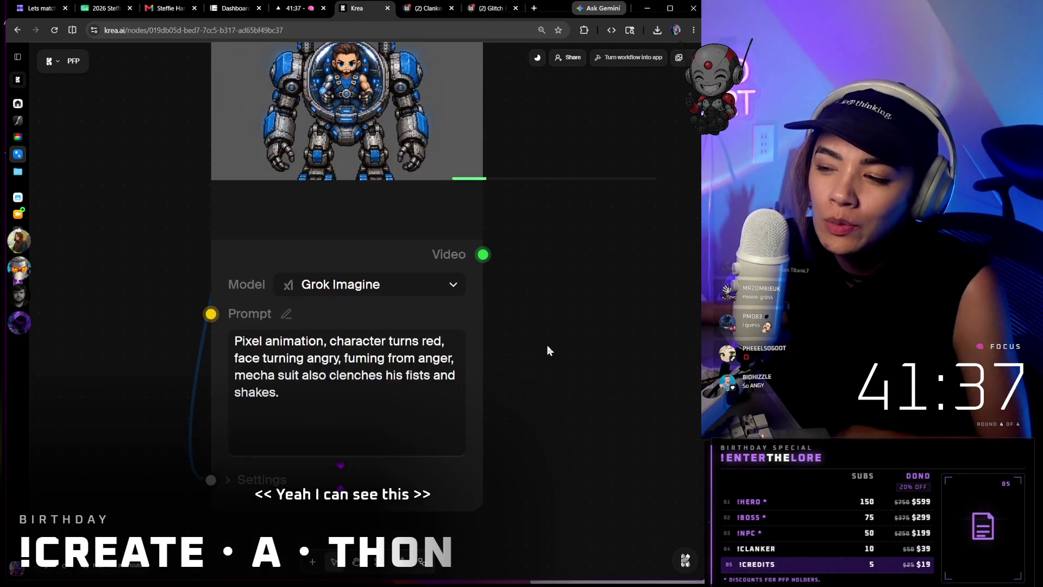
# - Expand the Grok Imagine settings for start frame, references and duration; briefly open and close a browser tab
pyautogui.click(254, 441)
pyautogui.scroll(-3, 473, 380)
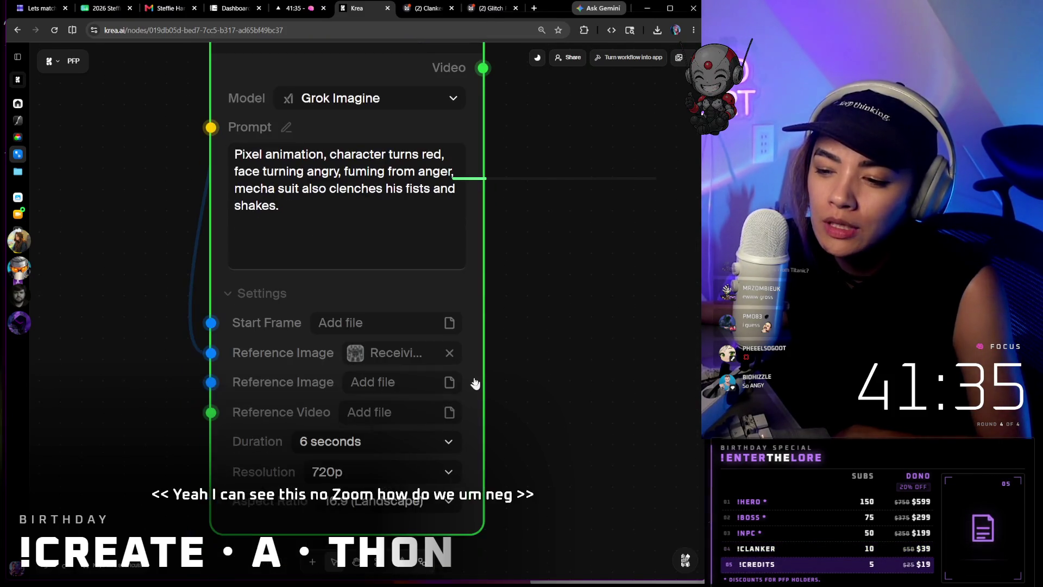
pyautogui.scroll(5, 473, 380)
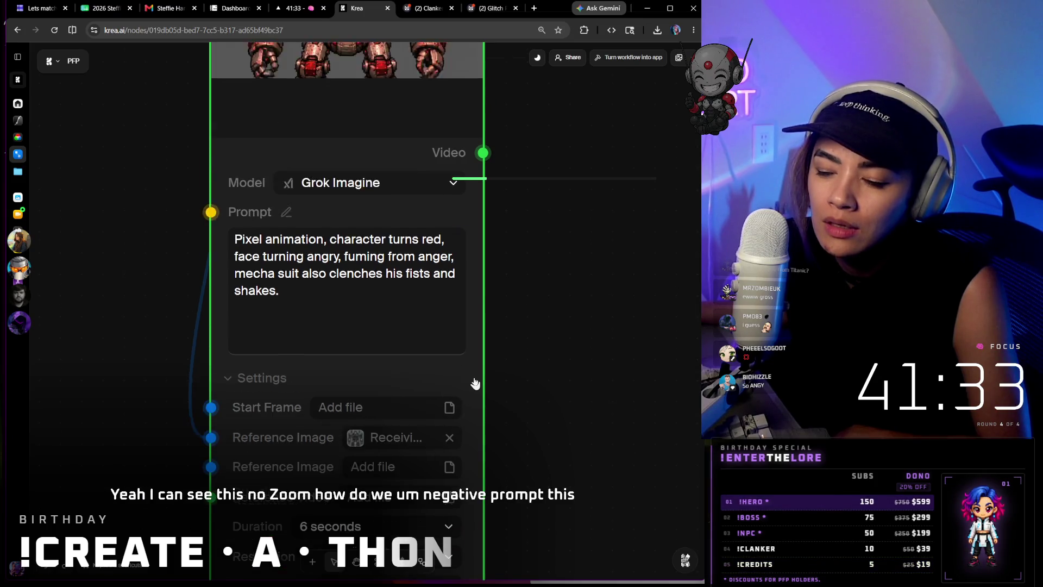
pyautogui.scroll(2, 548, 88)
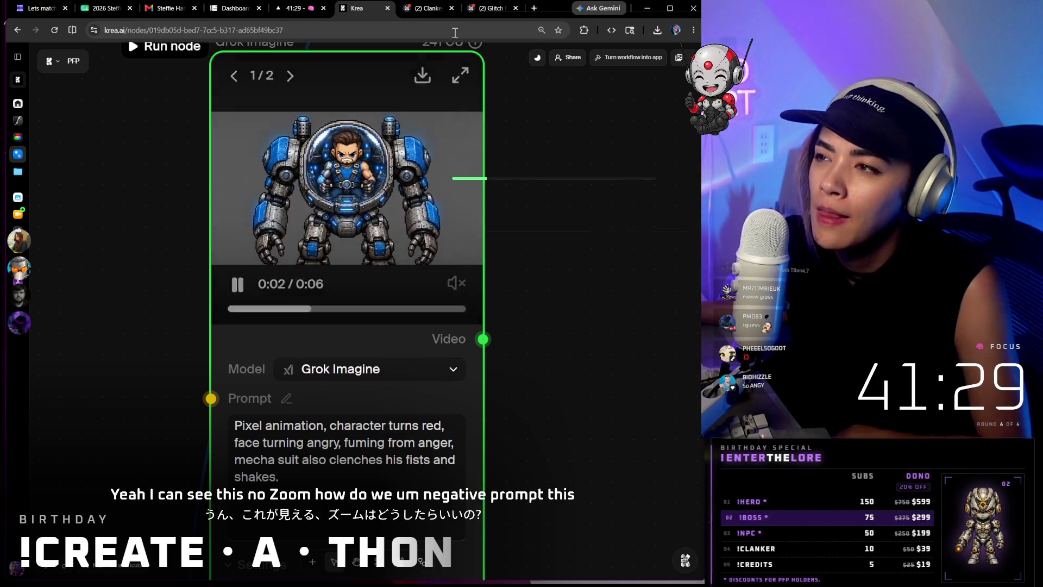
pyautogui.click(534, 9)
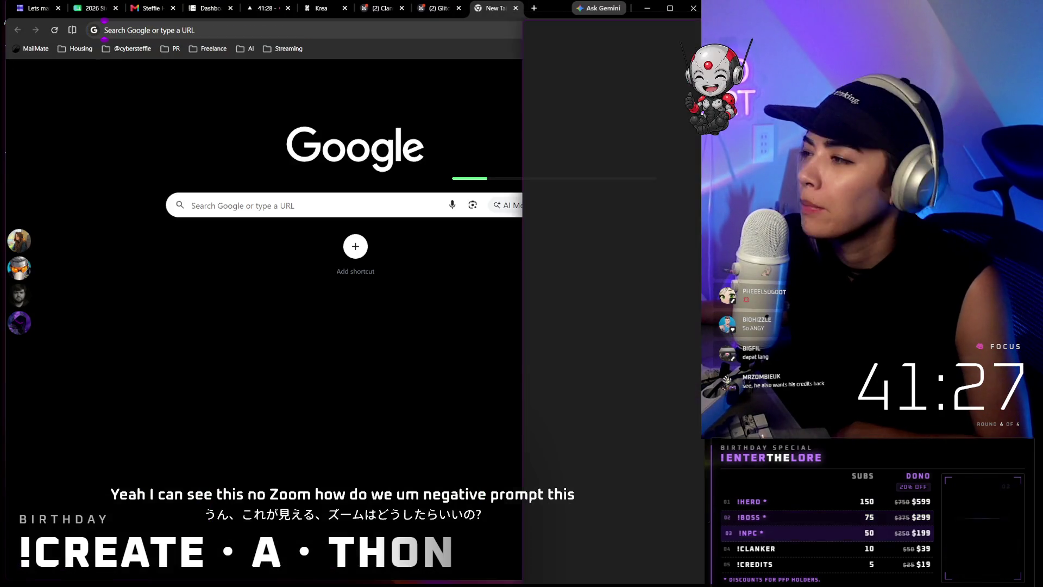
pyautogui.hotkey('ctrl', 'w')
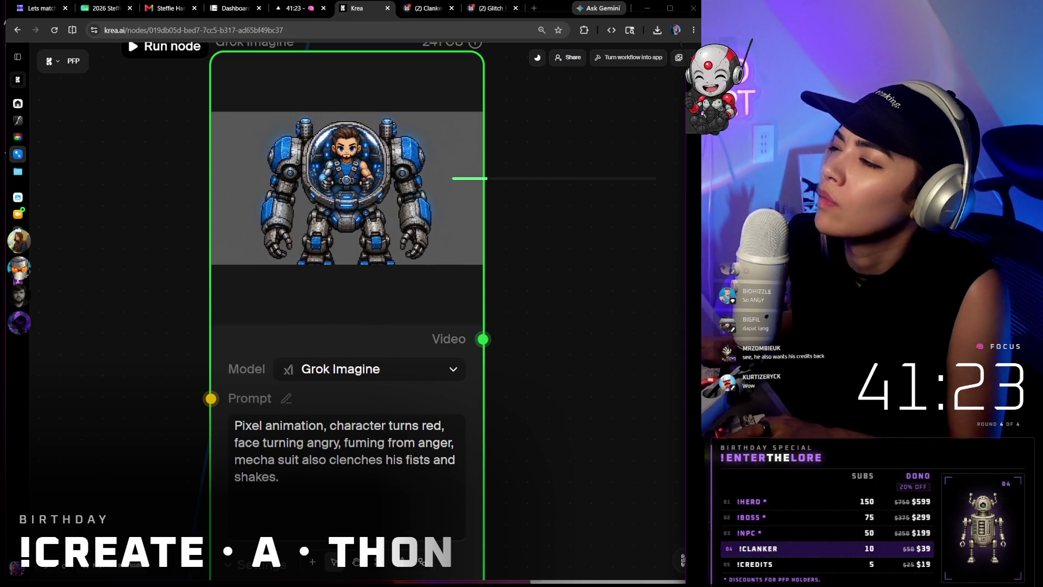
# - Prefix the prompt with 'still shot, camera remains steady, ' before 'character'
pyautogui.click(302, 429)
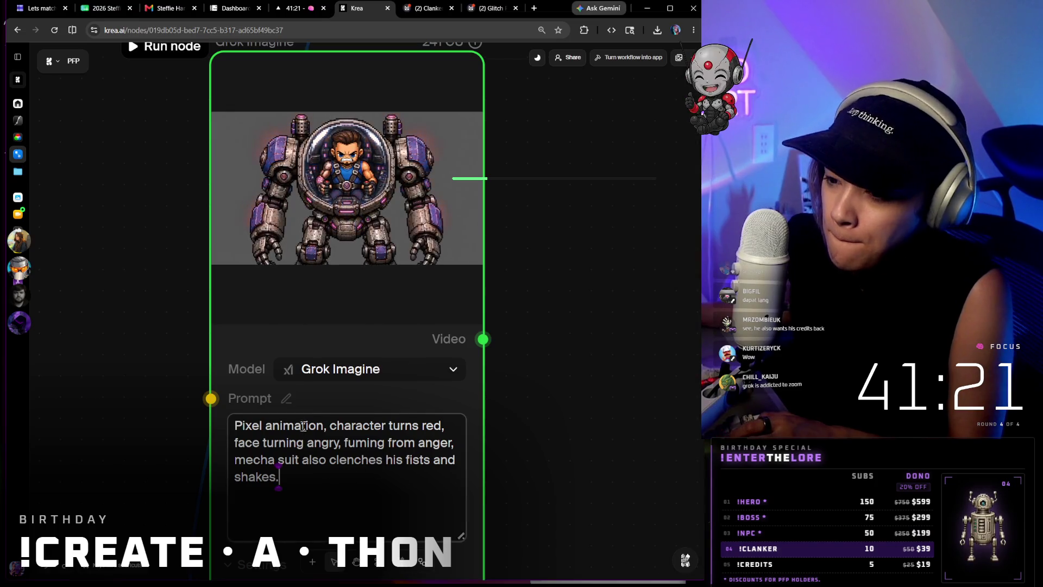
pyautogui.write('s')
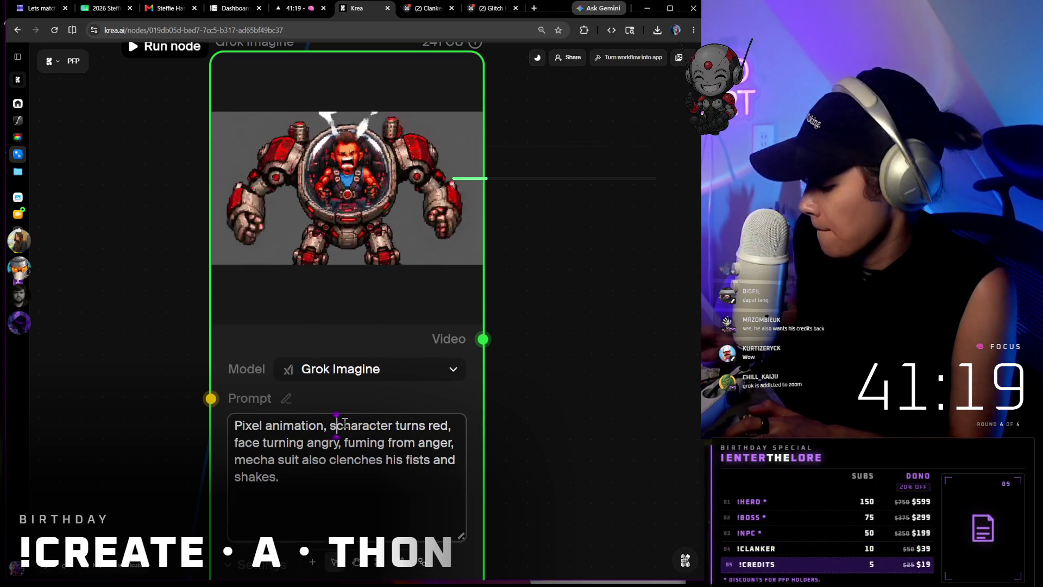
pyautogui.write('till shot, ')
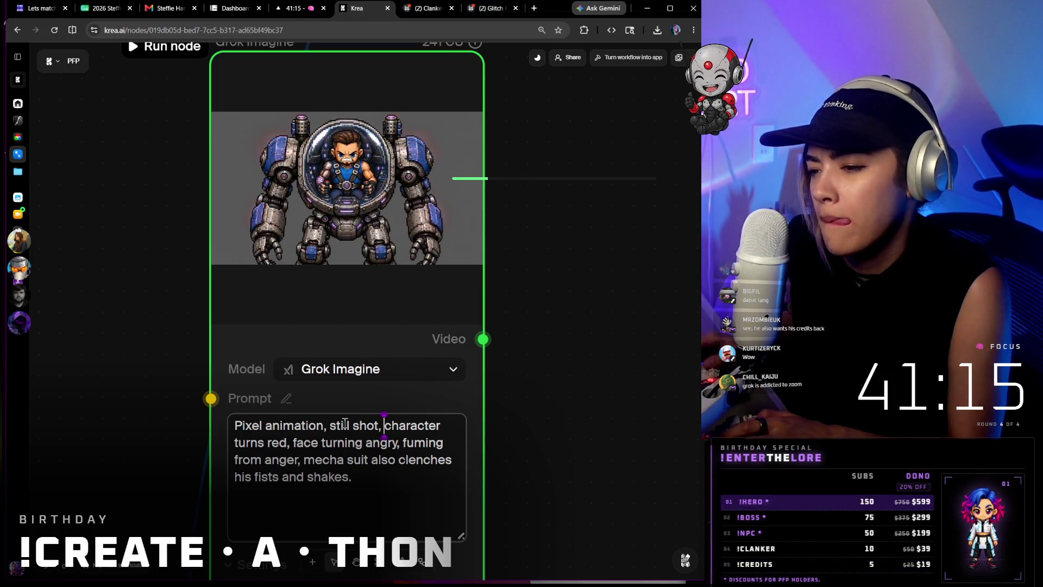
pyautogui.write('camera remains s')
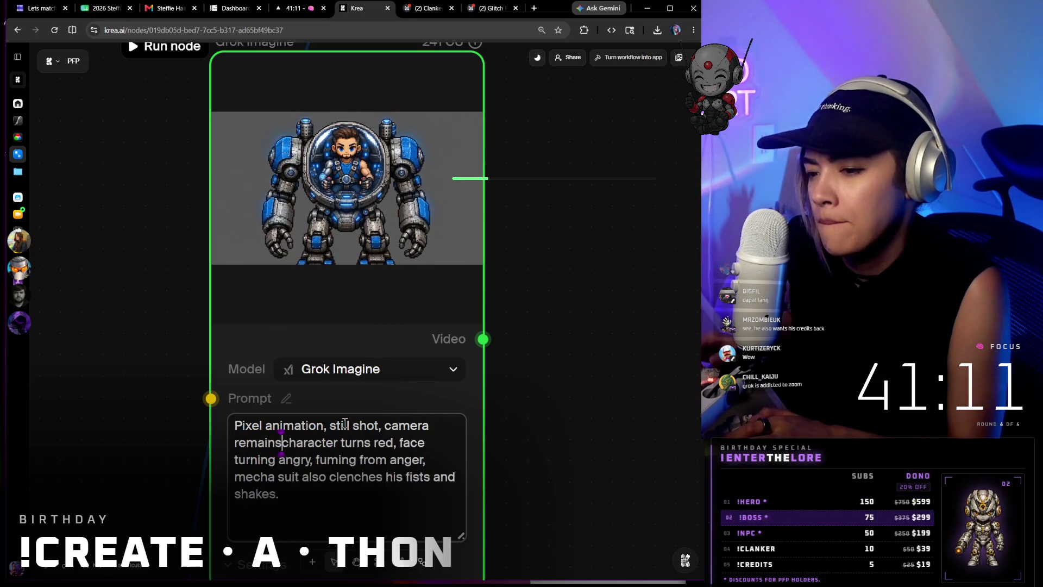
pyautogui.write('teady,')
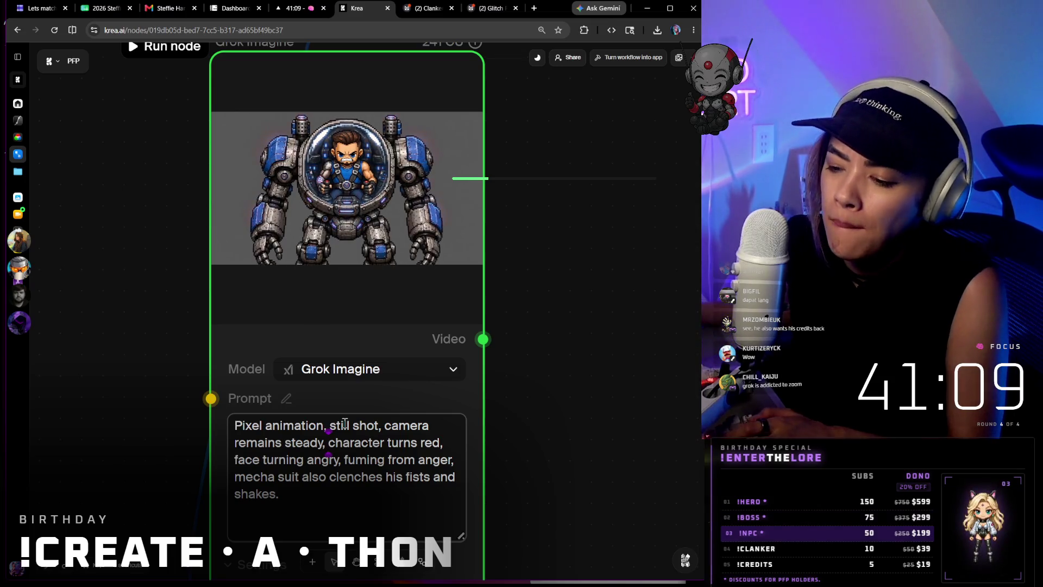
pyautogui.scroll(1, 295, 352)
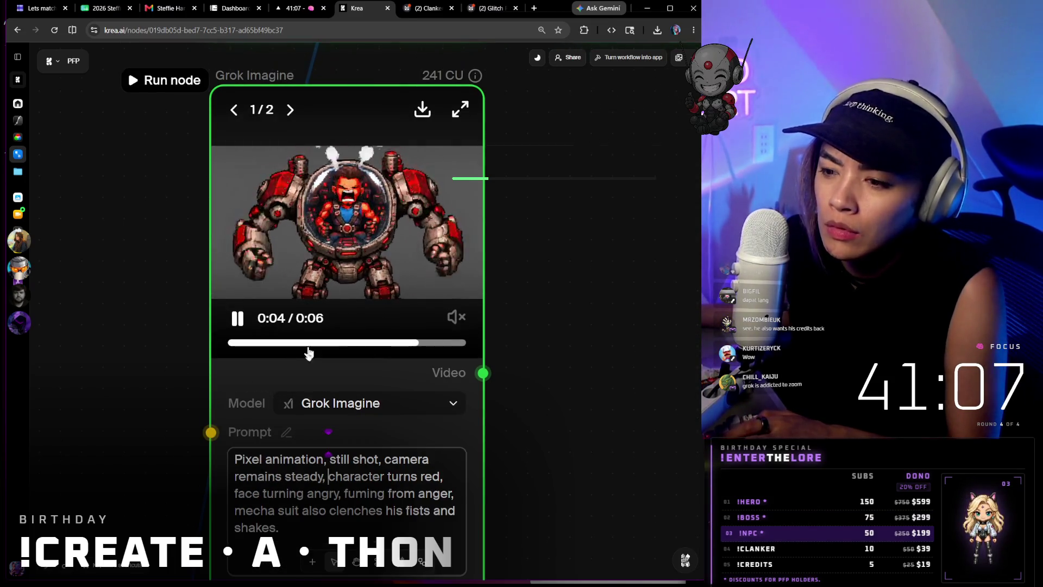
# - Run the Grok Imagine node to generate a video from the steady-camera prompt
pyautogui.click(182, 88)
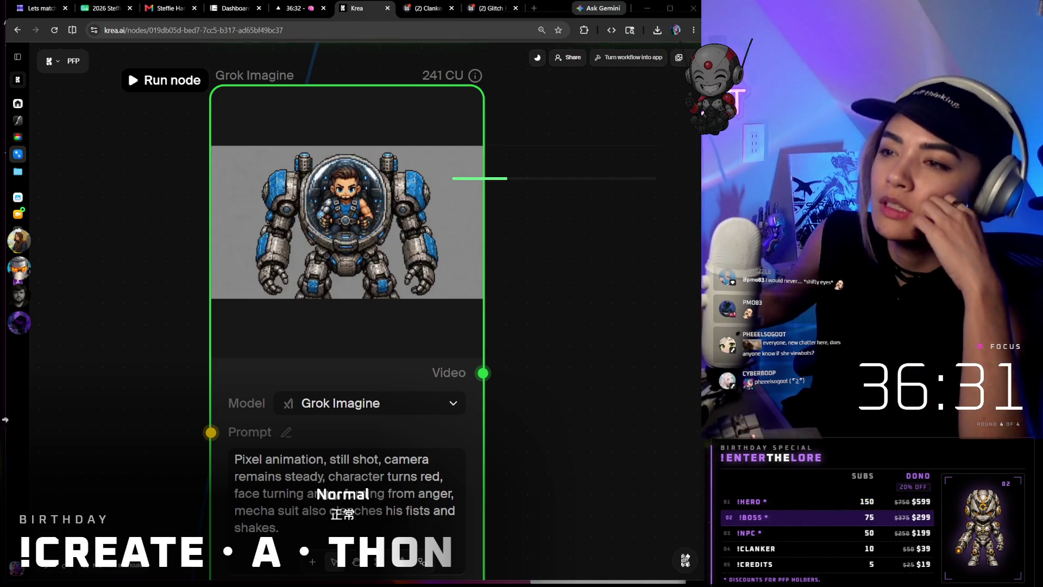
pyautogui.scroll(-3, 421, 299)
pyautogui.scroll(3, 376, 269)
pyautogui.scroll(1, 265, 145)
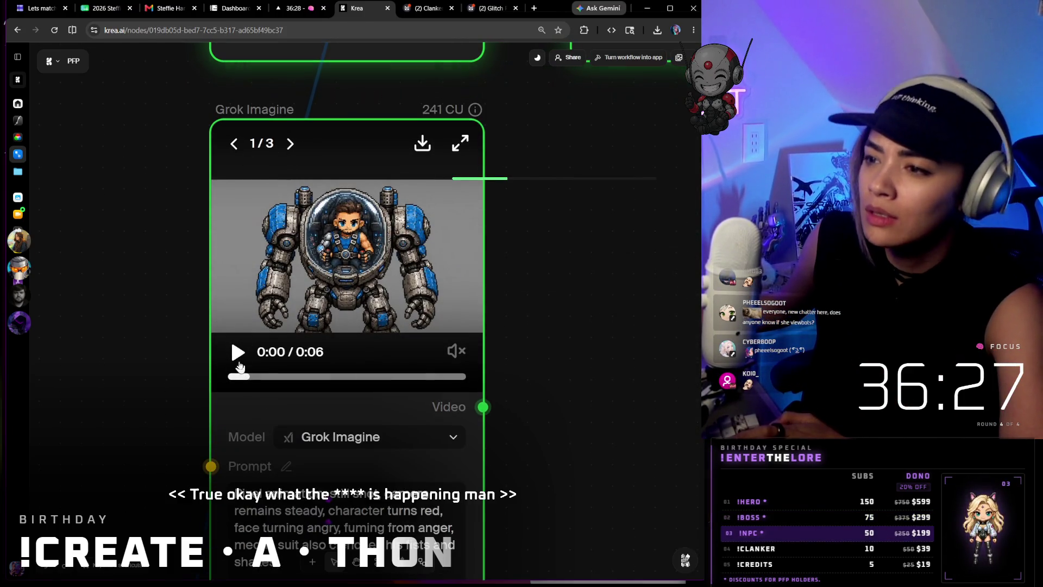
# - Play the finished video of the mecha turning red and fuming
pyautogui.click(239, 355)
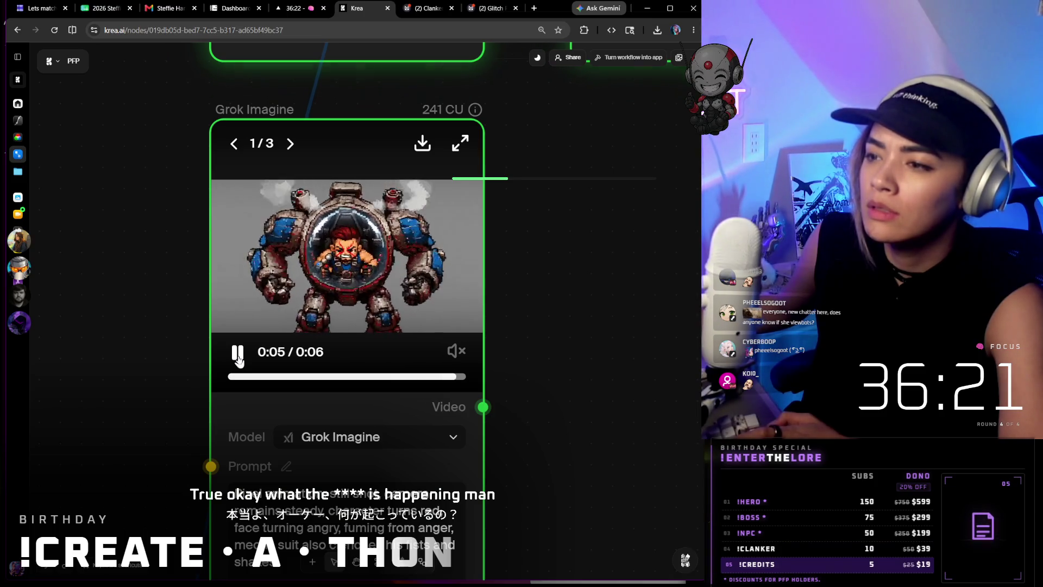
pyautogui.scroll(2, 408, 295)
pyautogui.scroll(2, 398, 373)
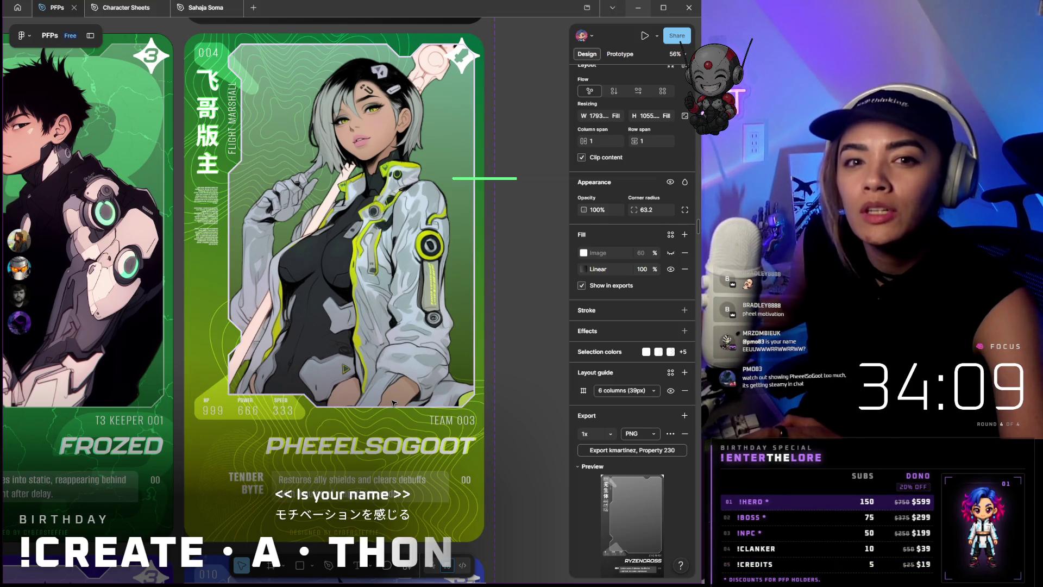
pyautogui.scroll(-2, 393, 402)
pyautogui.scroll(-2, 394, 402)
pyautogui.scroll(-2, 394, 402)
pyautogui.scroll(-2, 393, 402)
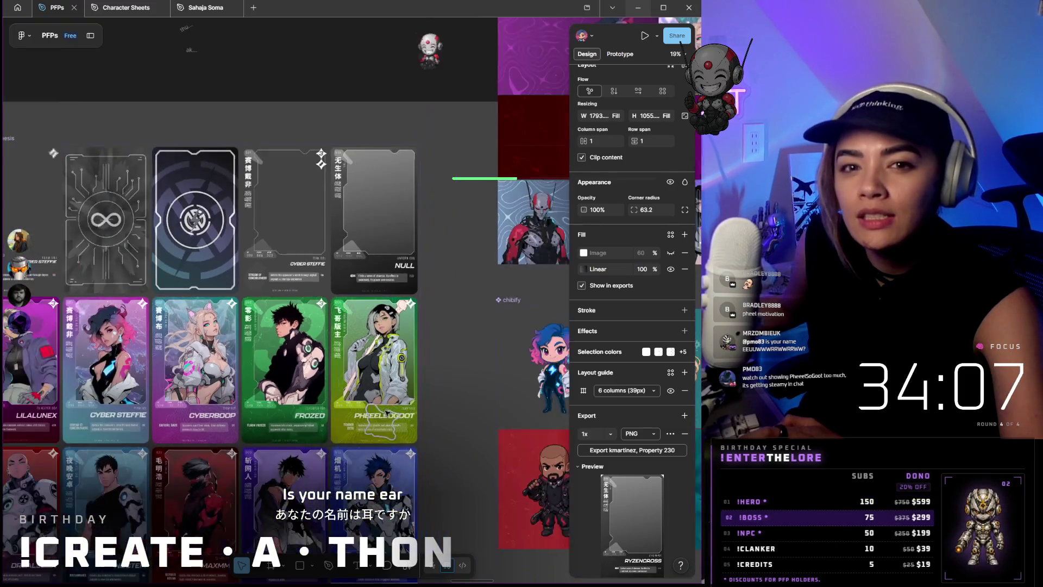
pyautogui.scroll(-2, 387, 413)
pyautogui.scroll(-2, 387, 414)
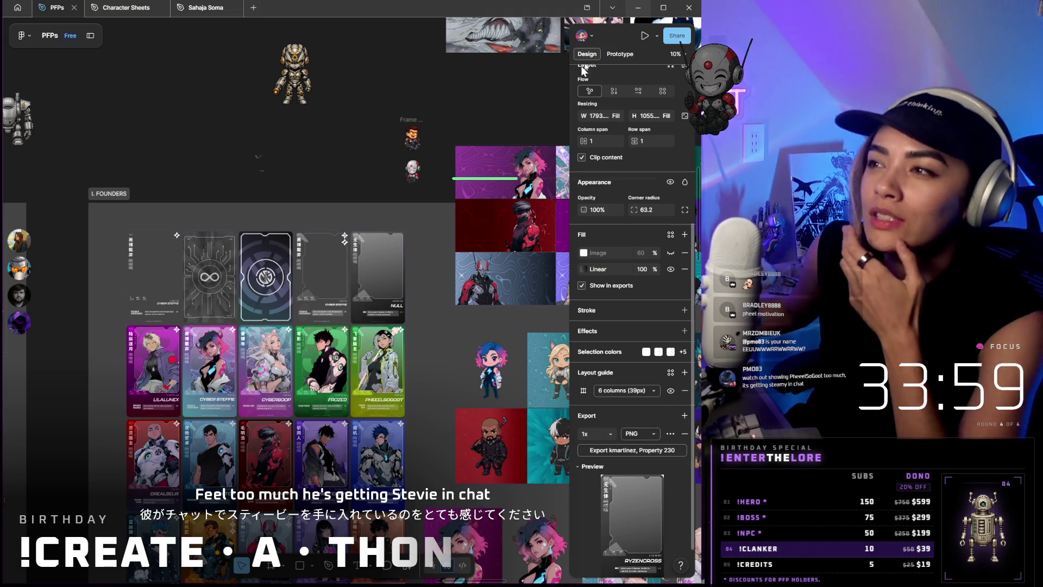
# - Leave the Figma PFP cards and return to the Krea node workflow window
pyautogui.click(638, 10)
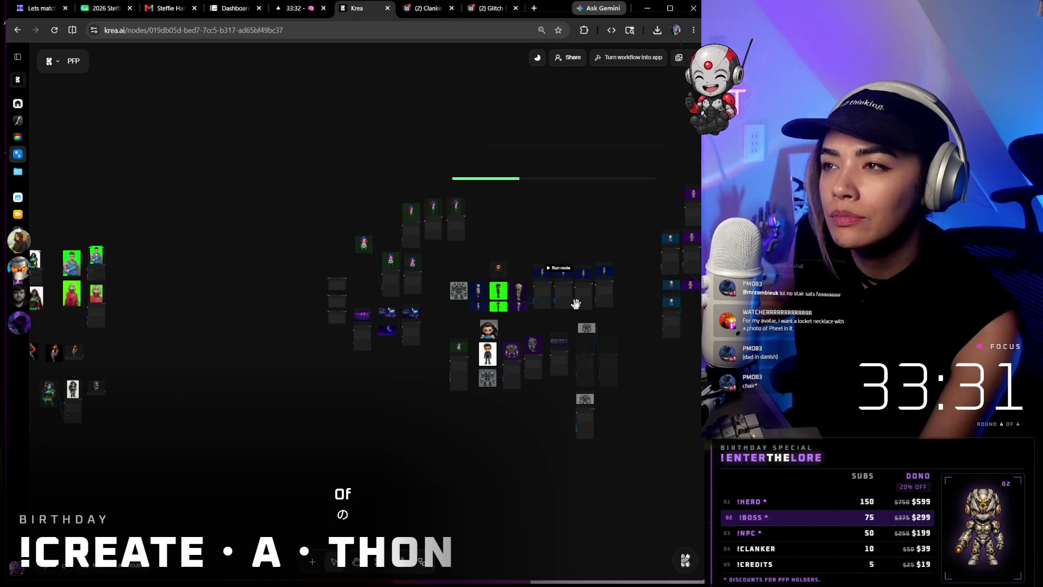
pyautogui.hscroll(3, 489, 432)
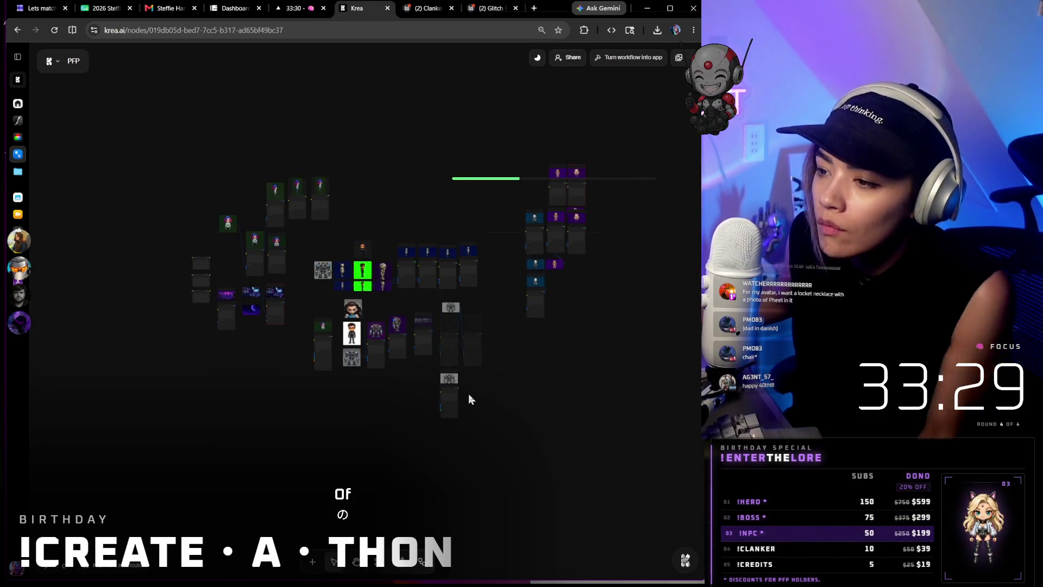
pyautogui.scroll(3, 468, 359)
pyautogui.scroll(2, 471, 361)
pyautogui.scroll(3, 470, 362)
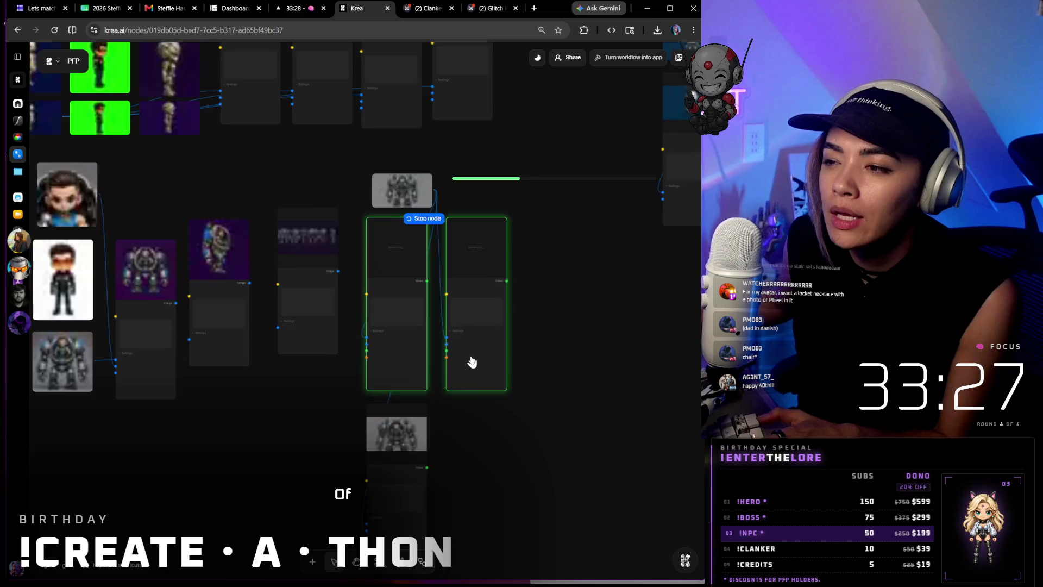
pyautogui.scroll(3, 470, 362)
pyautogui.scroll(-3, 538, 448)
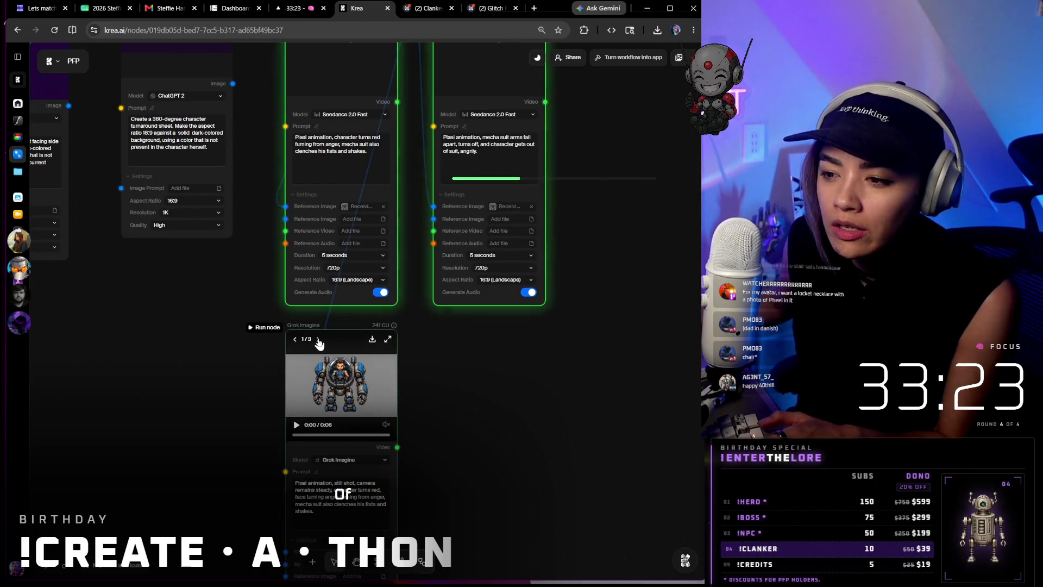
# - Show the next Grok Imagine mecha video result
pyautogui.click(318, 340)
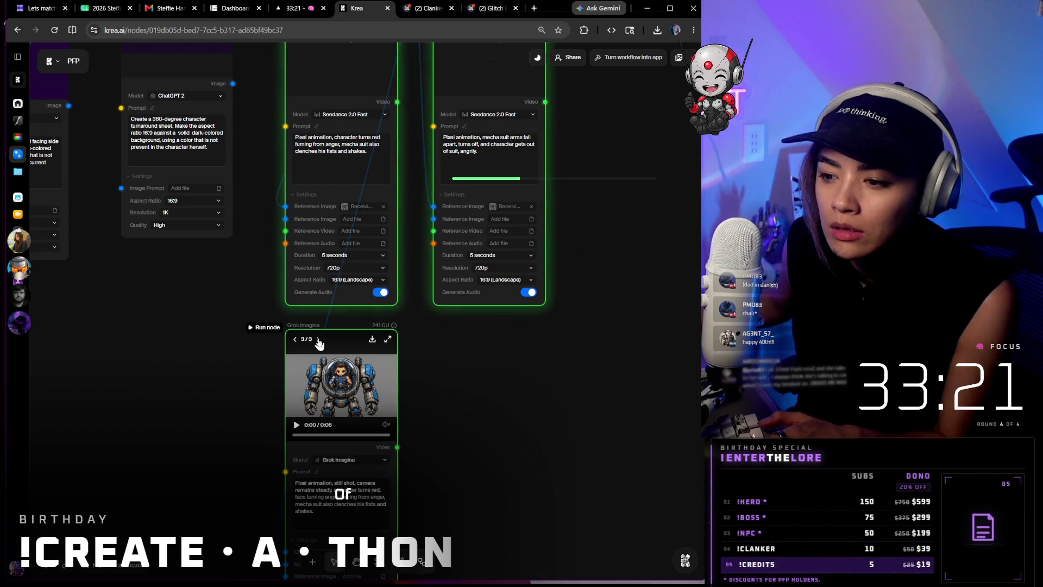
pyautogui.scroll(-3, 331, 361)
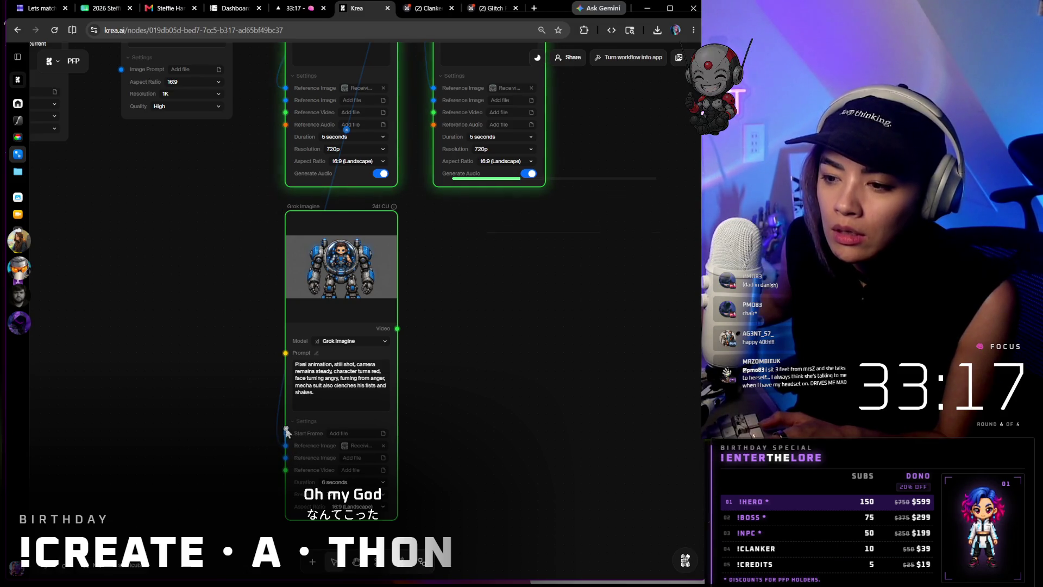
# - Connect the mecha image node as the Grok Imagine Start Frame
pyautogui.moveTo(280, 427); pyautogui.dragTo(245, 443)
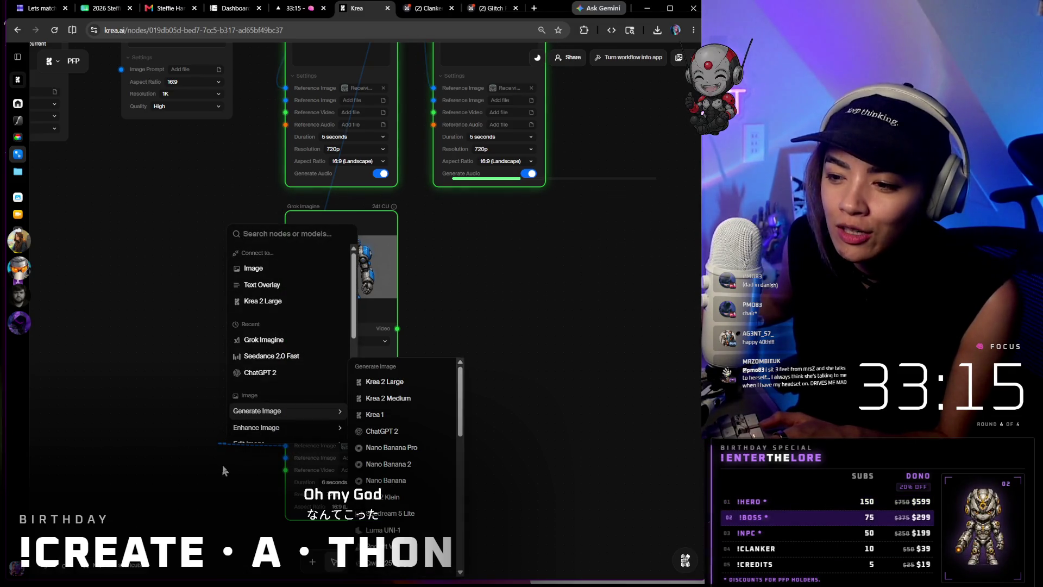
pyautogui.click(243, 441)
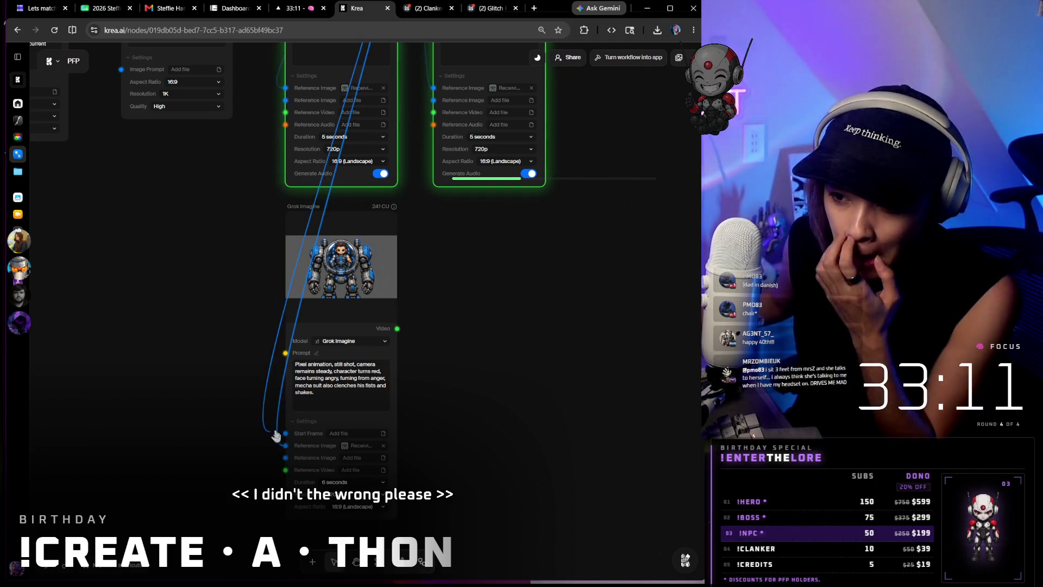
pyautogui.moveTo(280, 443); pyautogui.dragTo(287, 448)
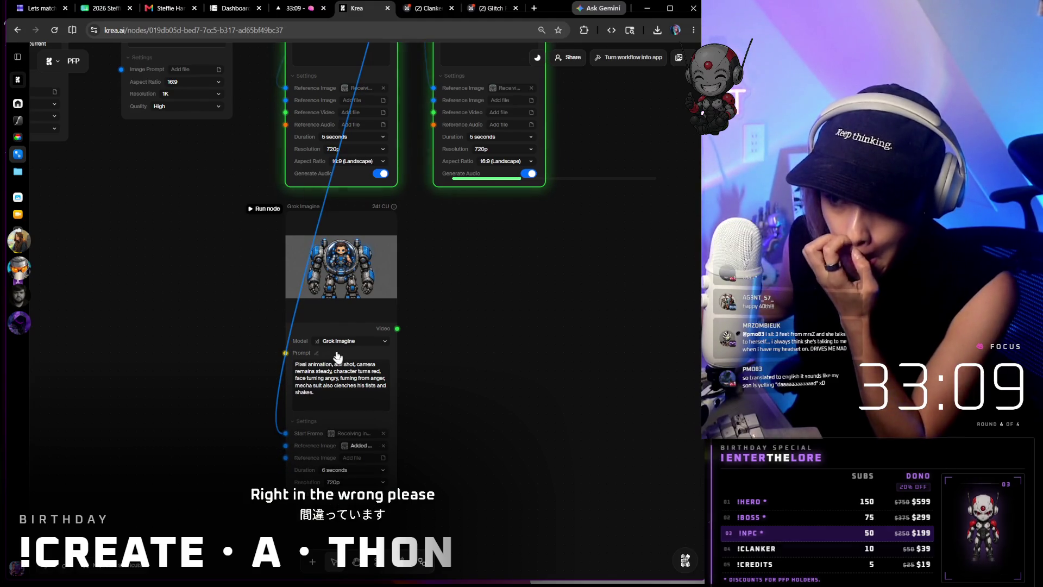
pyautogui.moveTo(304, 207)
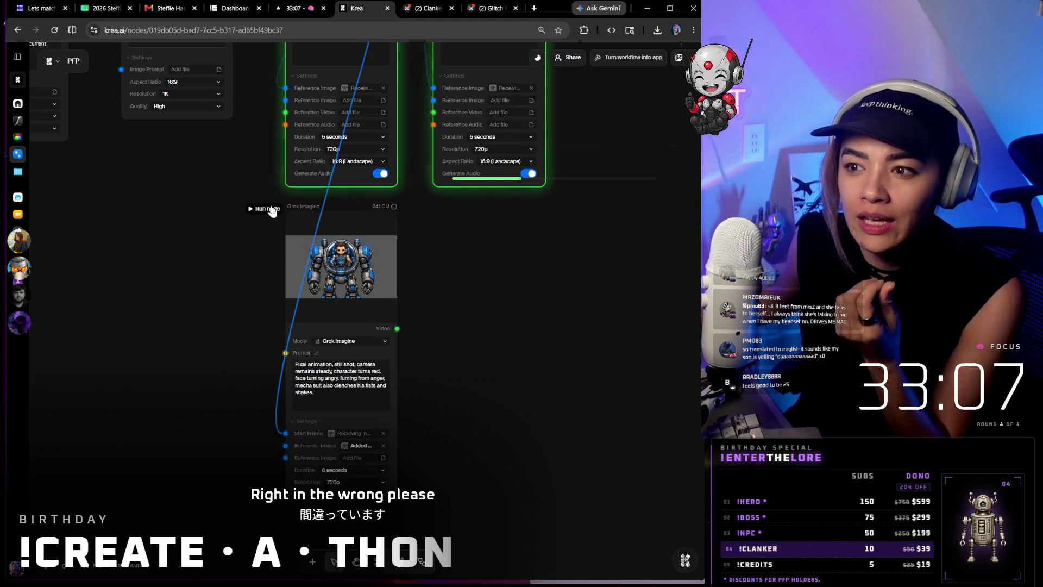
# - Run the Grok Imagine node, then rerun it with only the start frame attached
pyautogui.click(268, 209)
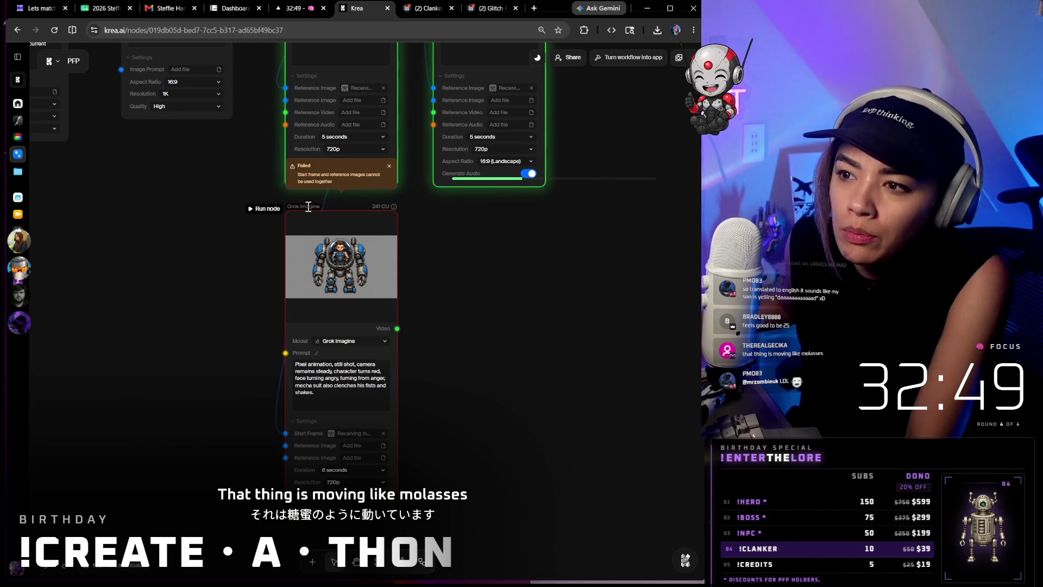
pyautogui.click(263, 210)
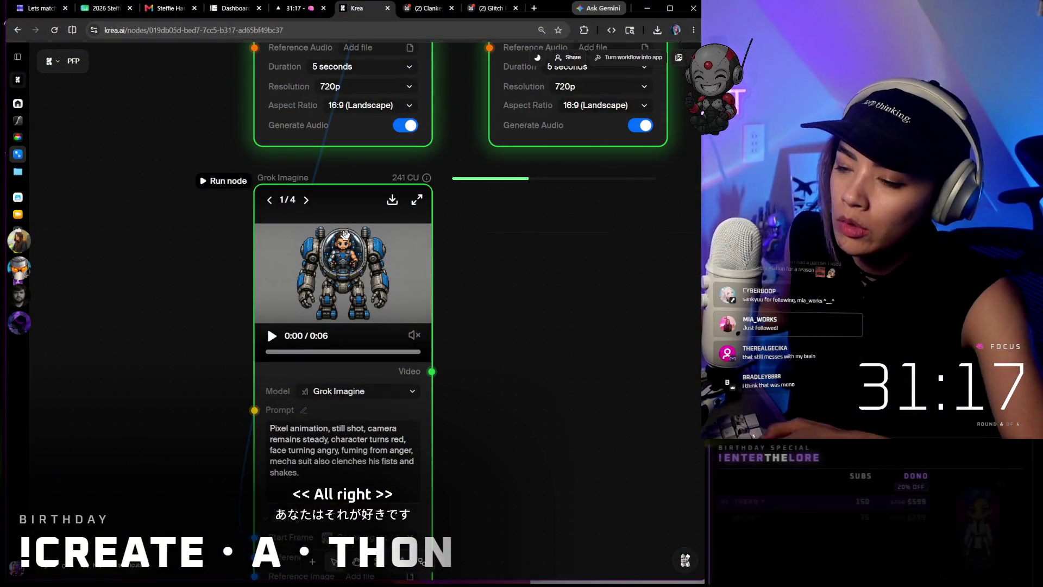
# - Play the new red angry mecha video and select 'fuming from anger,' in the prompt
pyautogui.click(303, 256)
pyautogui.scroll(3, 366, 278)
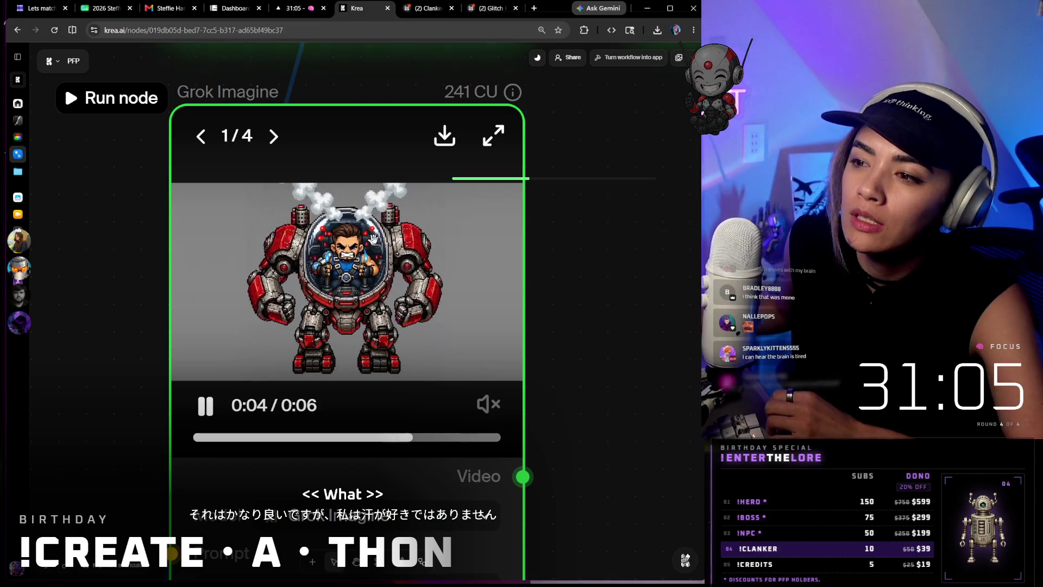
pyautogui.scroll(-5, 370, 241)
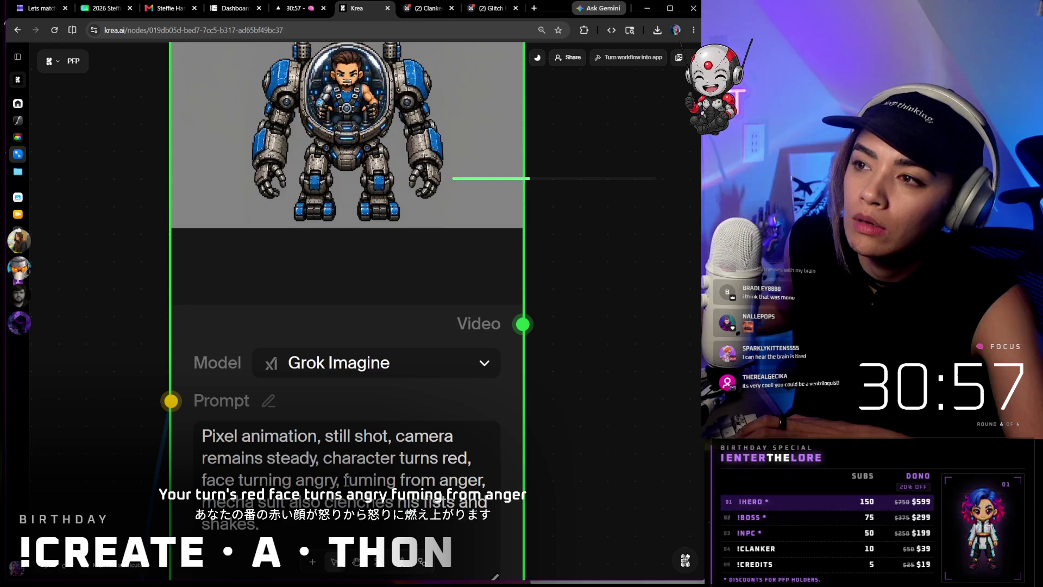
pyautogui.moveTo(345, 481); pyautogui.dragTo(437, 478)
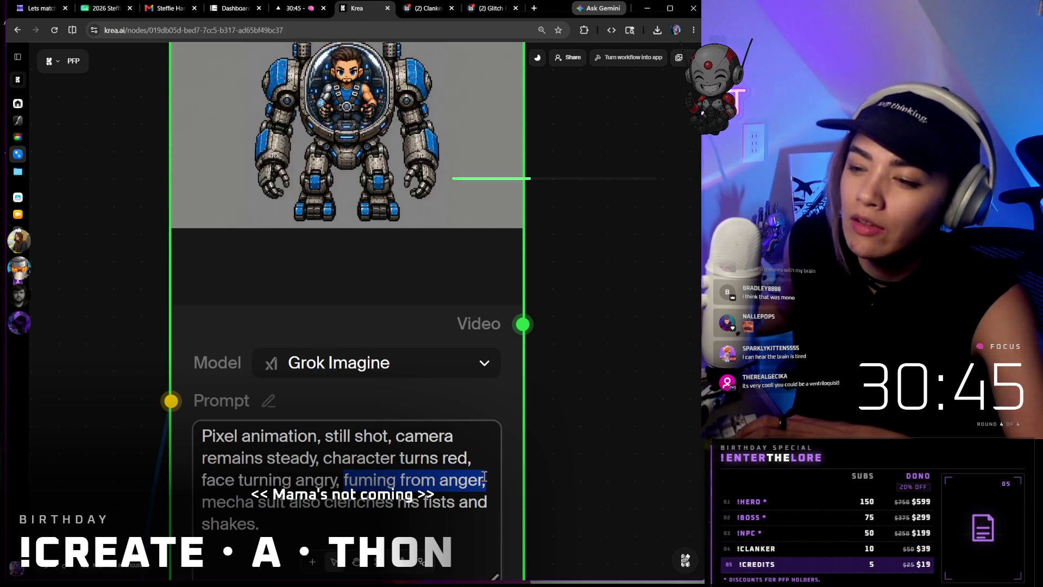
pyautogui.scroll(-5, 529, 482)
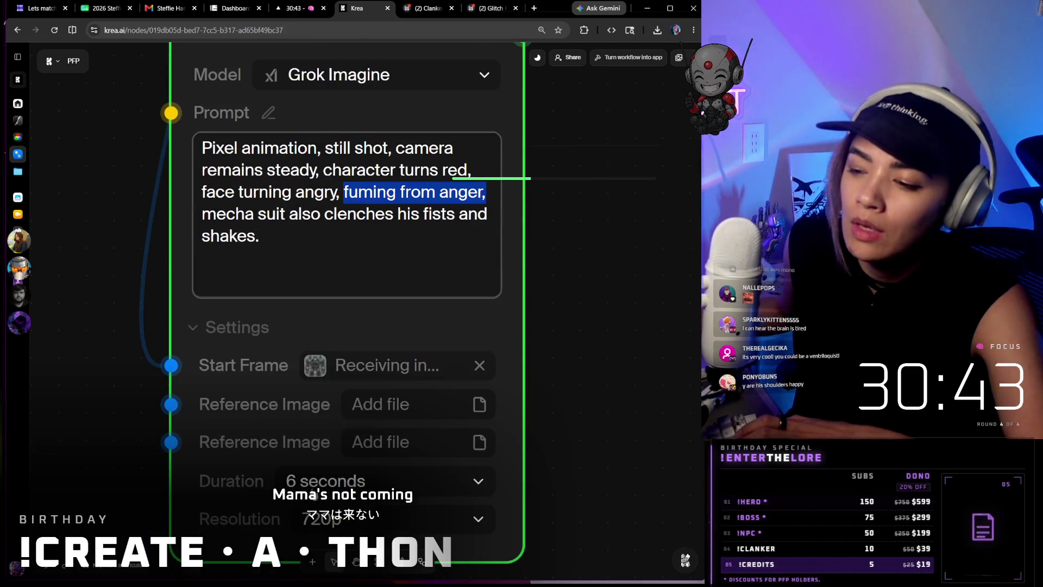
# - Shorten the Grok Imagine video to 3 seconds and play the generated result
pyautogui.click(383, 481)
pyautogui.click(362, 193)
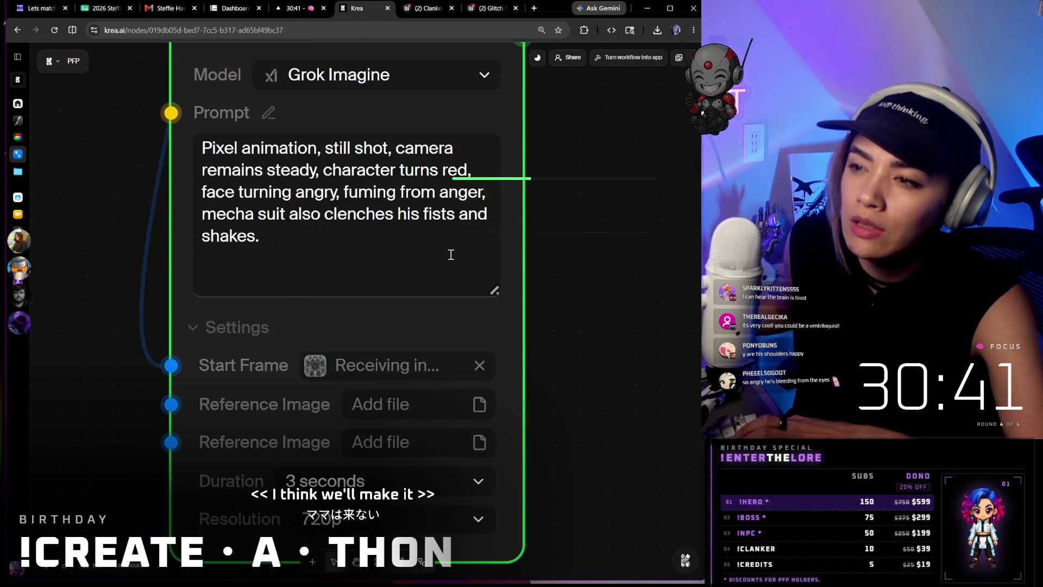
pyautogui.scroll(-2, 406, 433)
pyautogui.scroll(3, 514, 380)
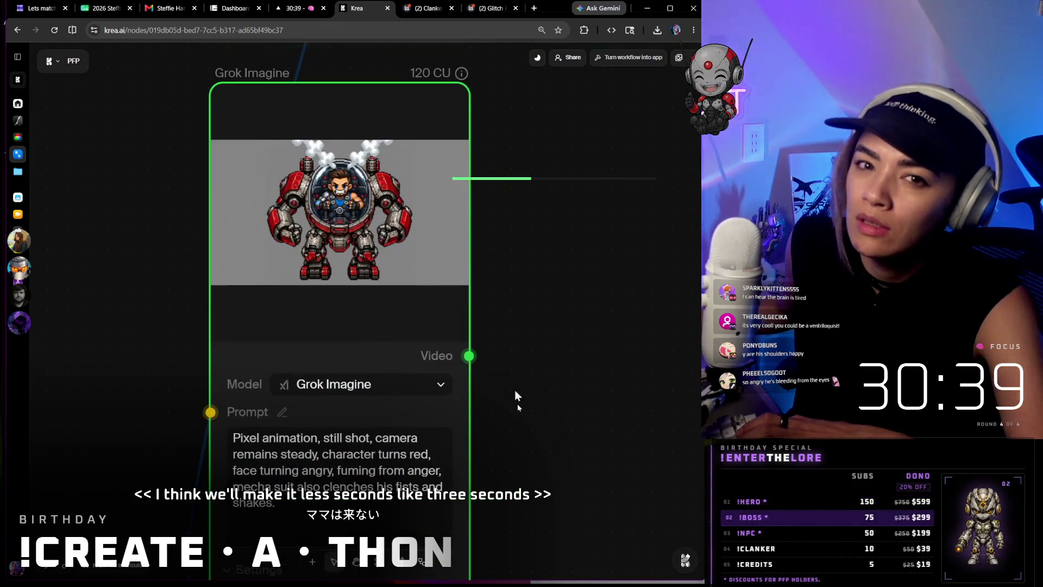
pyautogui.scroll(2, 288, 228)
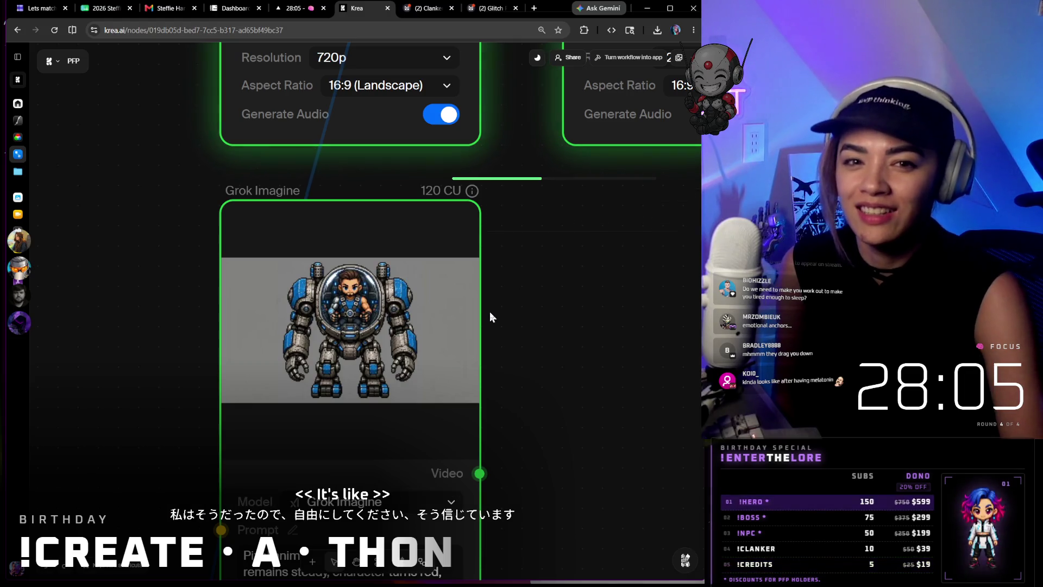
pyautogui.moveTo(339, 245)
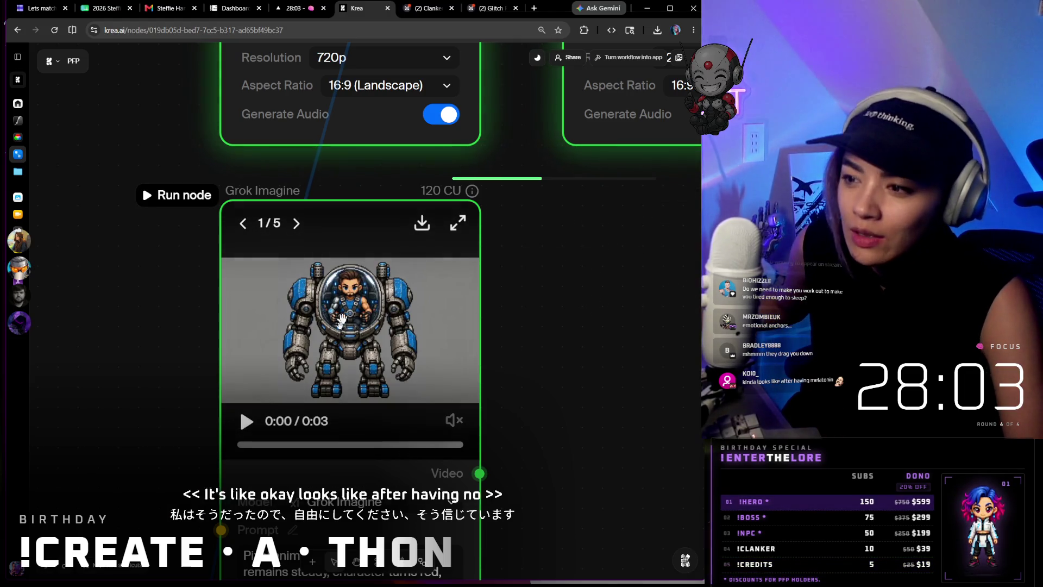
pyautogui.click(244, 425)
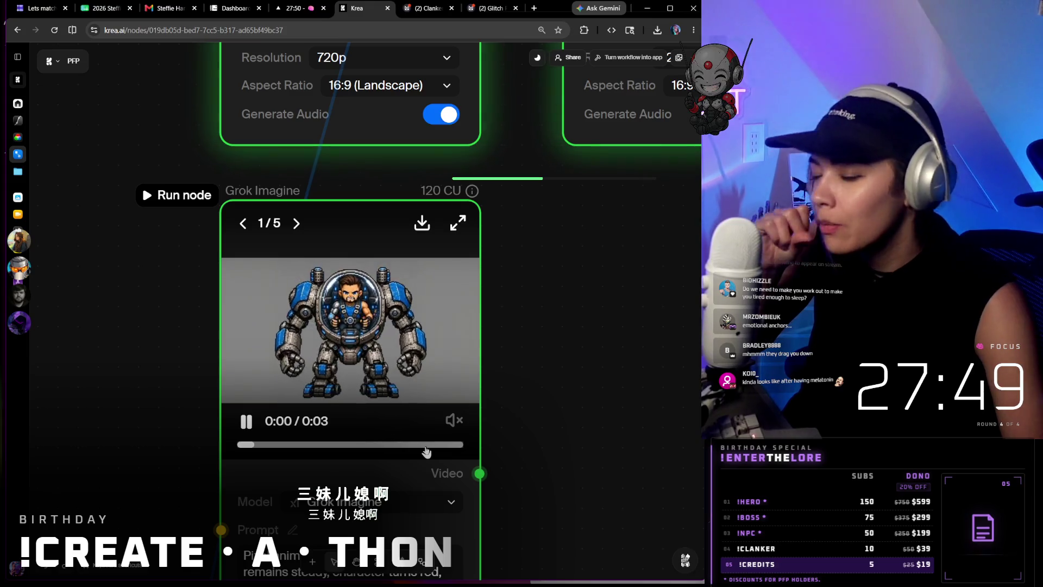
pyautogui.scroll(-3, 401, 392)
pyautogui.scroll(-2, 391, 391)
pyautogui.moveTo(453, 385)
pyautogui.mouseDown()
pyautogui.moveTo(348, 385)
pyautogui.moveTo(447, 384)
pyautogui.mouseUp()
pyautogui.write('small')
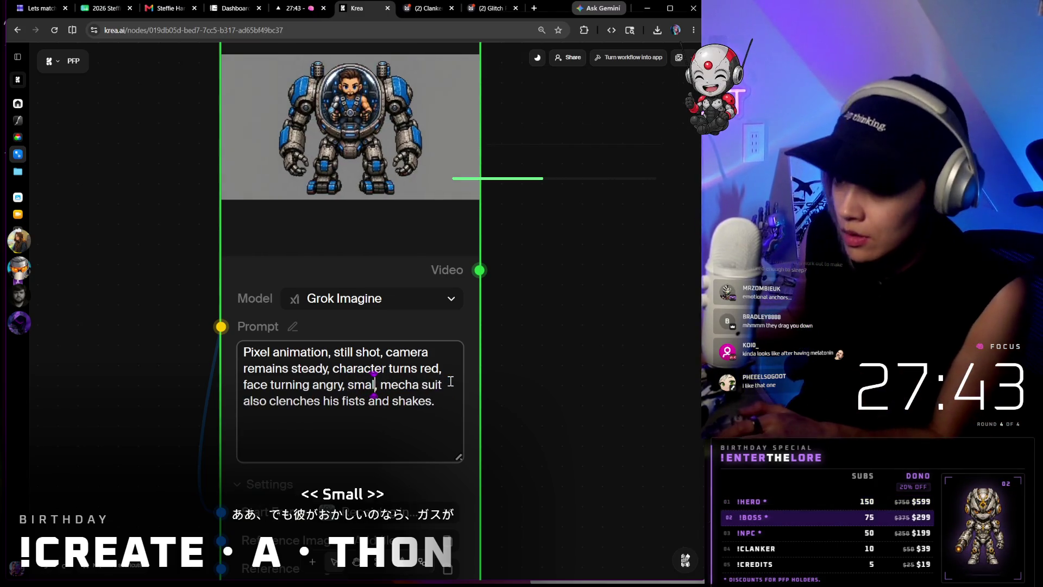
pyautogui.write(' fumes,')
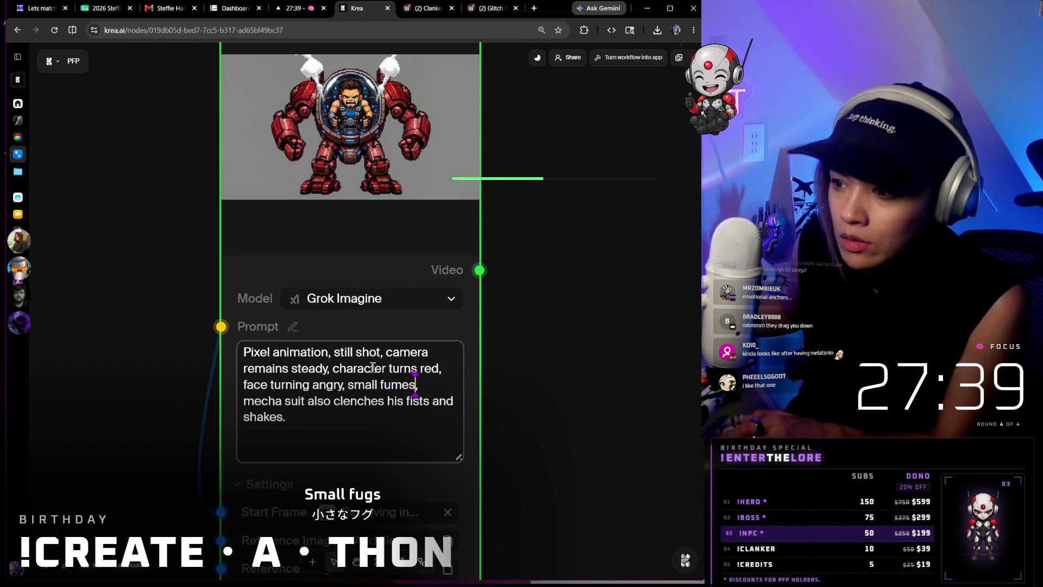
pyautogui.scroll(3, 298, 205)
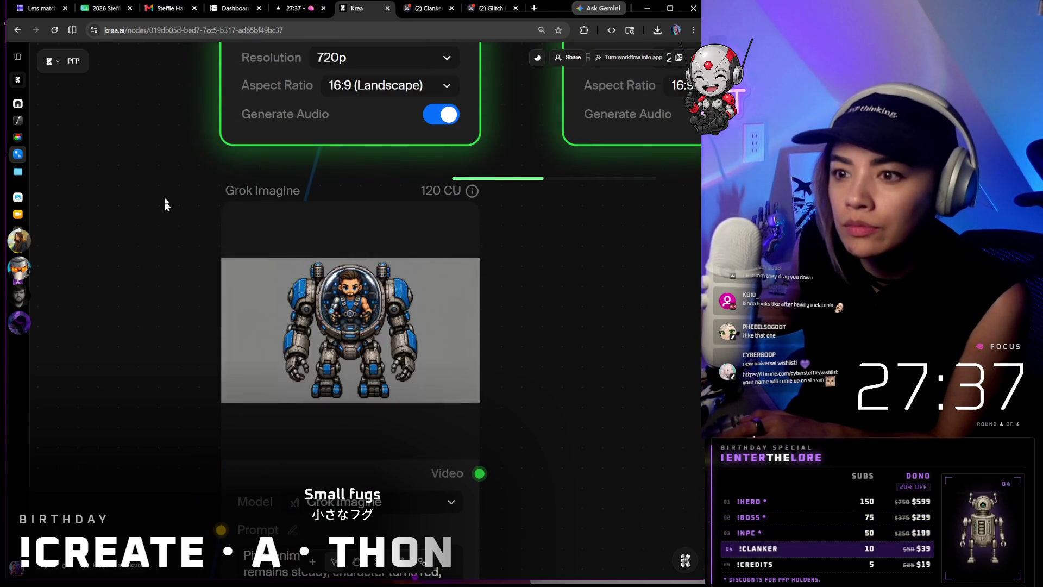
# - Regenerate the Grok Imagine video from the revised small-fumes prompt
pyautogui.click(211, 199)
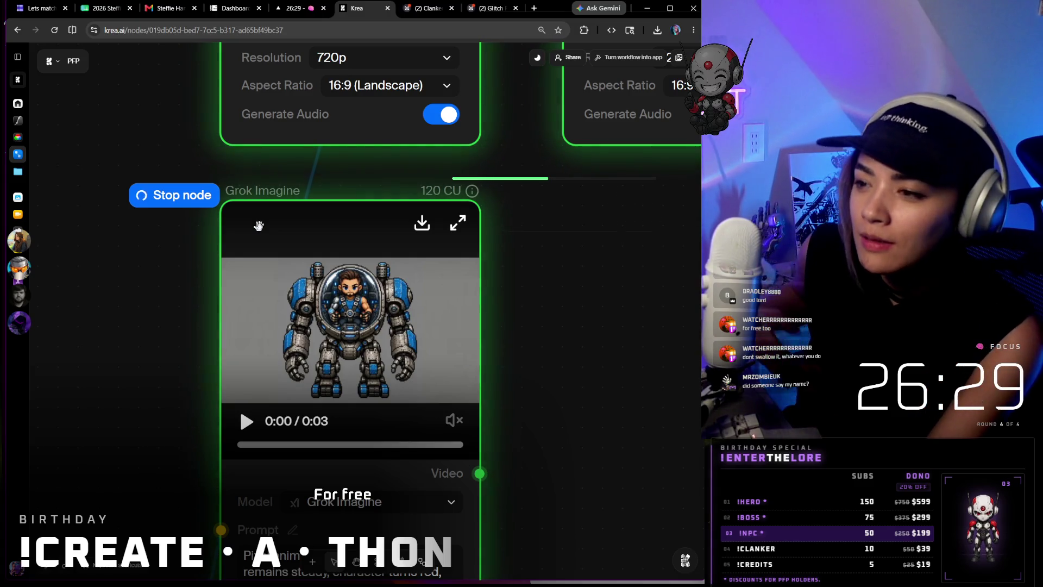
# - Play the new fuming red mecha video, then reload the workflow page with F5
pyautogui.click(246, 422)
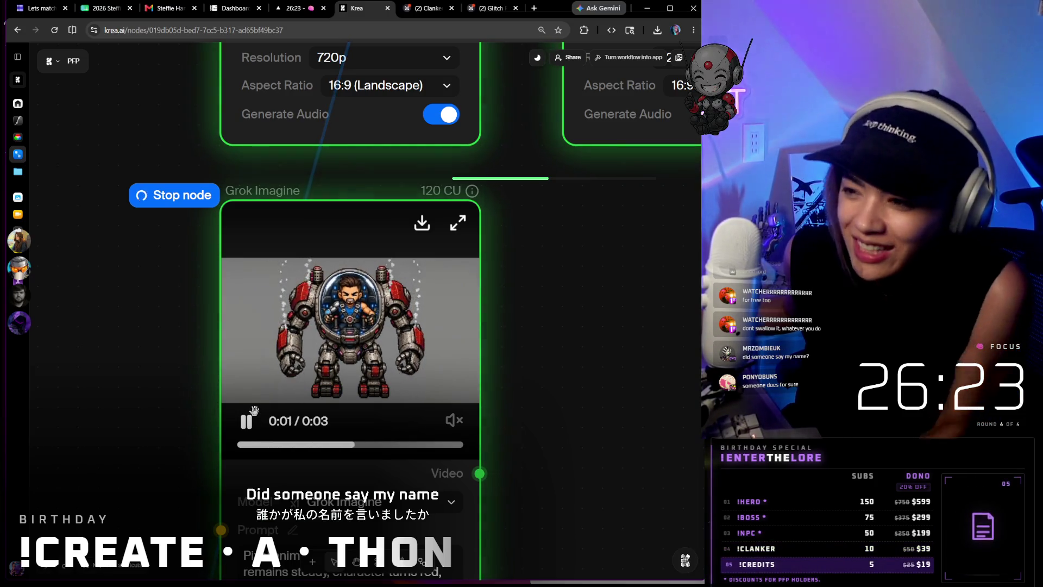
pyautogui.scroll(3, 254, 391)
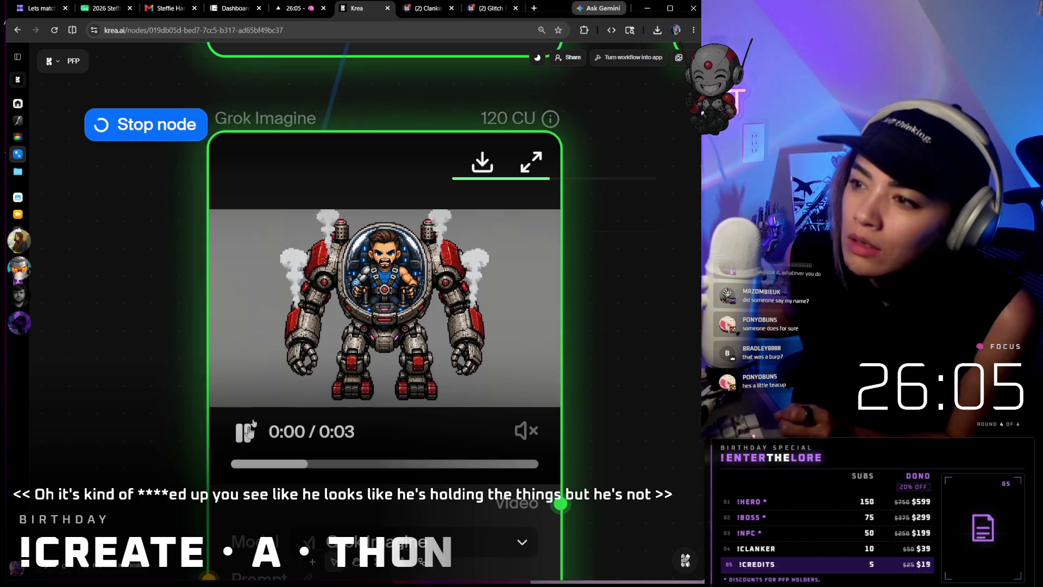
pyautogui.scroll(-2, 232, 372)
pyautogui.scroll(-2, 228, 371)
pyautogui.scroll(-2, 220, 370)
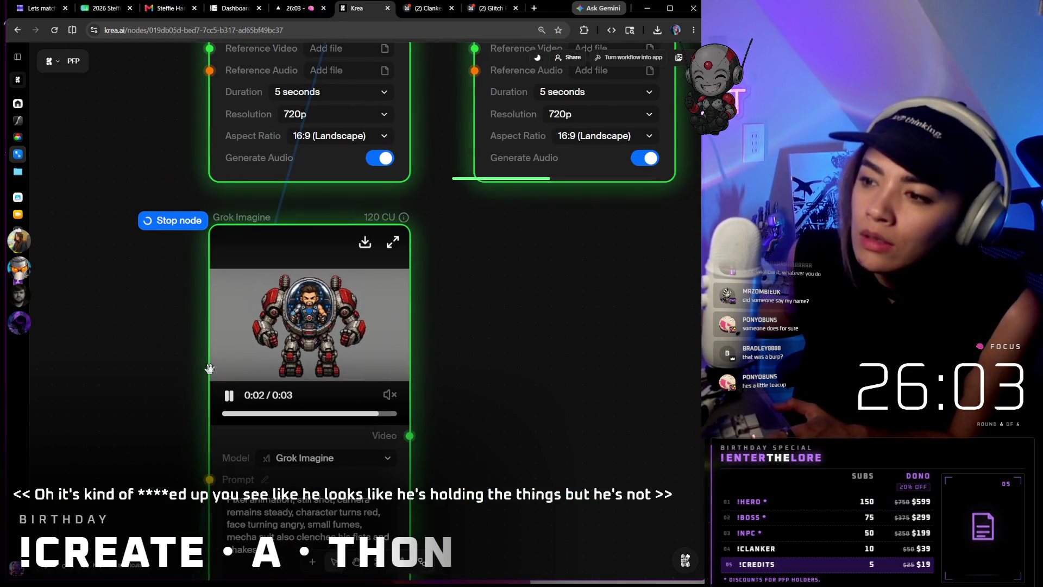
pyautogui.scroll(-1, 209, 368)
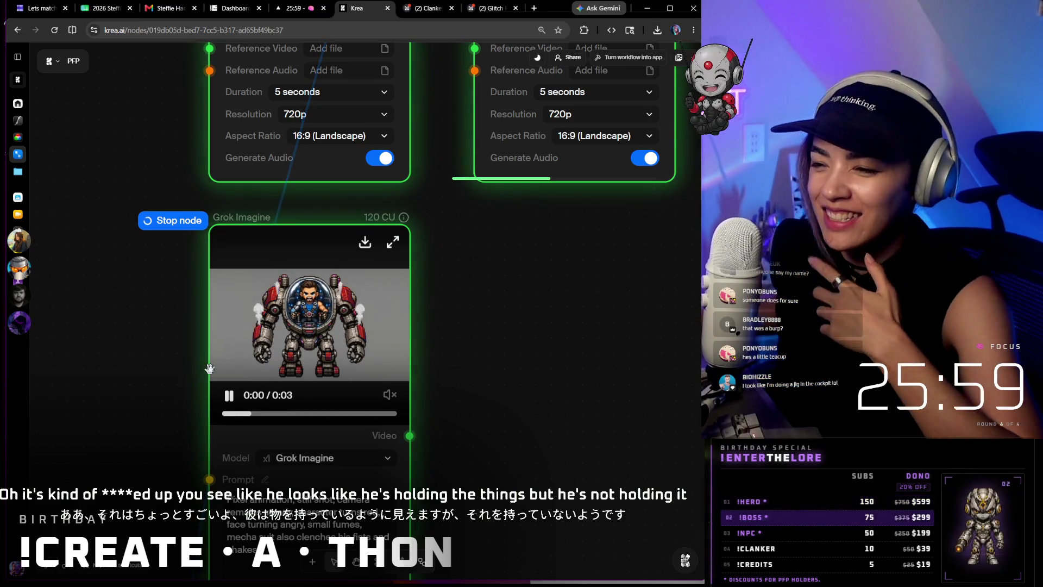
pyautogui.press('F5')
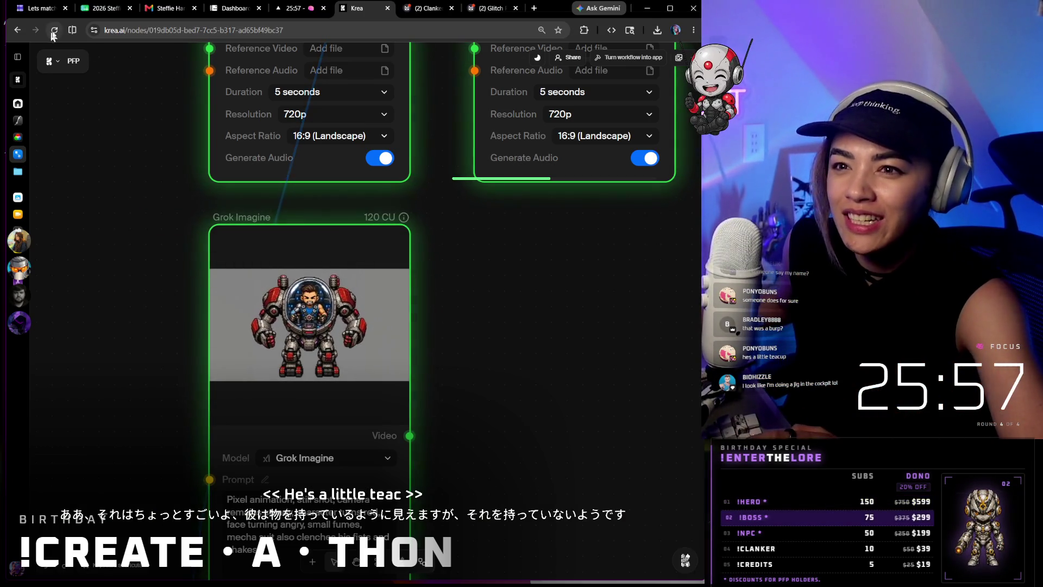
# - Enlarge the browser page display after the reload
pyautogui.hotkey('ctrl', '+')
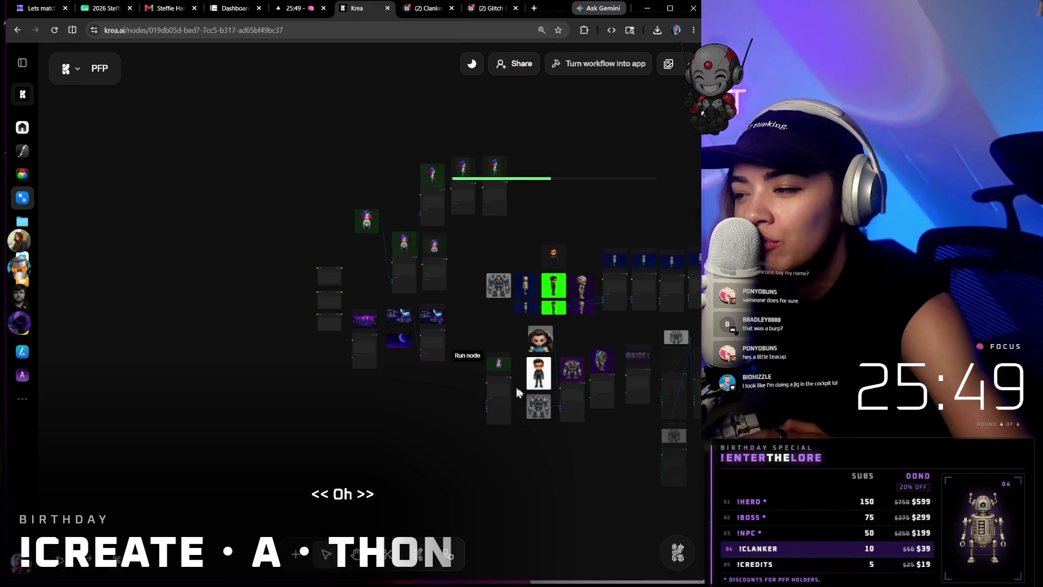
pyautogui.scroll(-1, 578, 481)
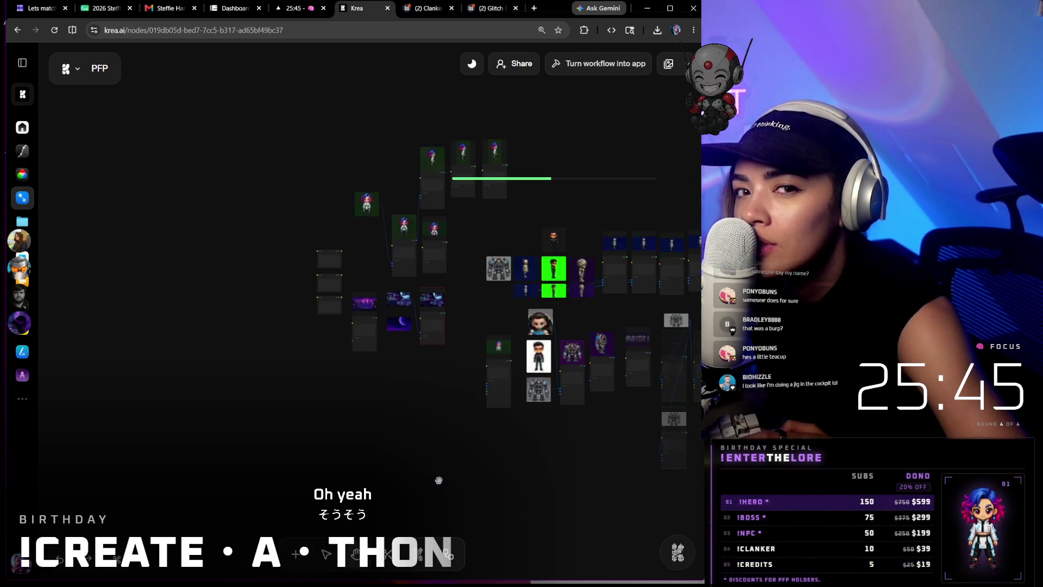
pyautogui.hscroll(10, 582, 470)
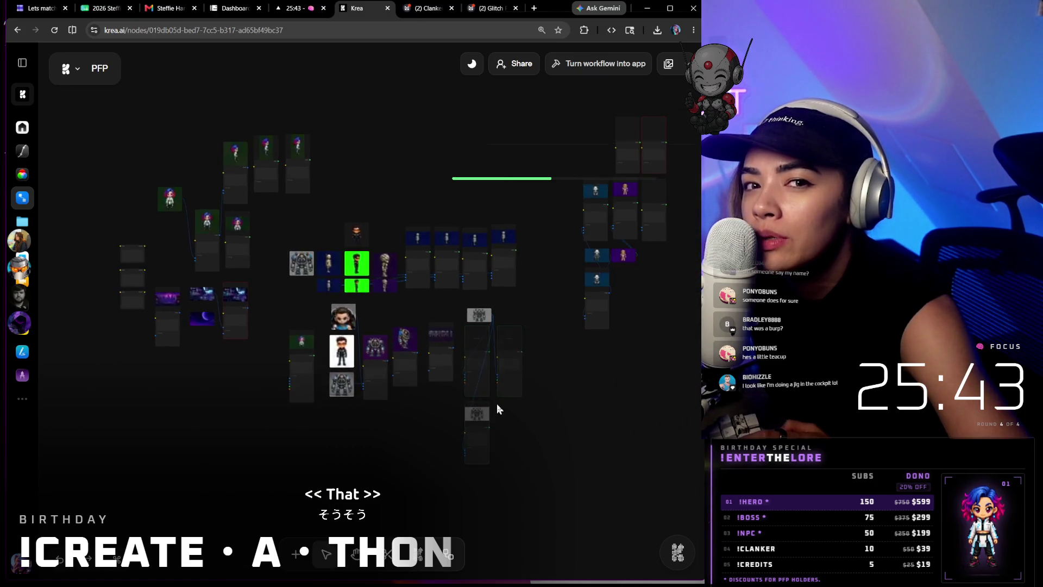
pyautogui.scroll(-3, 496, 404)
pyautogui.scroll(3, 466, 460)
pyautogui.scroll(3, 466, 459)
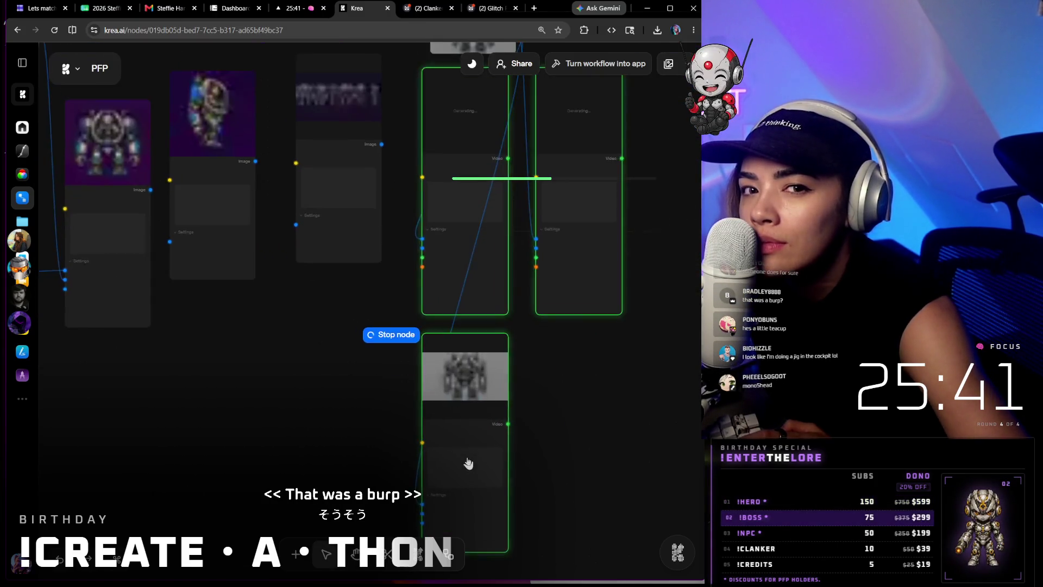
pyautogui.scroll(3, 468, 461)
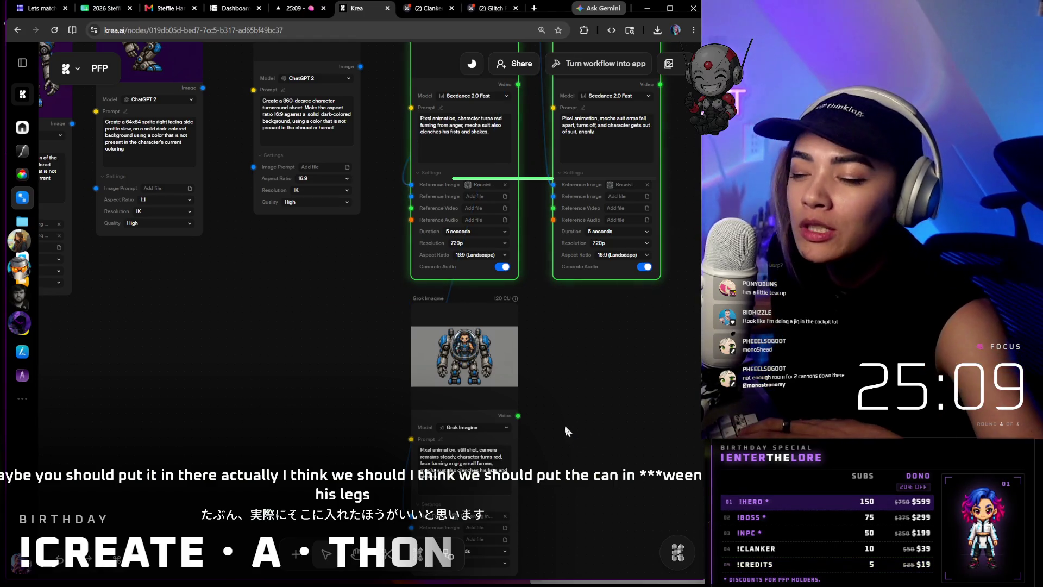
# - Add 'keeps hands on joystick,' after 'small fumes,' in the Grok Imagine prompt
pyautogui.moveTo(565, 426); pyautogui.dragTo(504, 307)
pyautogui.scroll(2, 432, 371)
pyautogui.scroll(3, 441, 362)
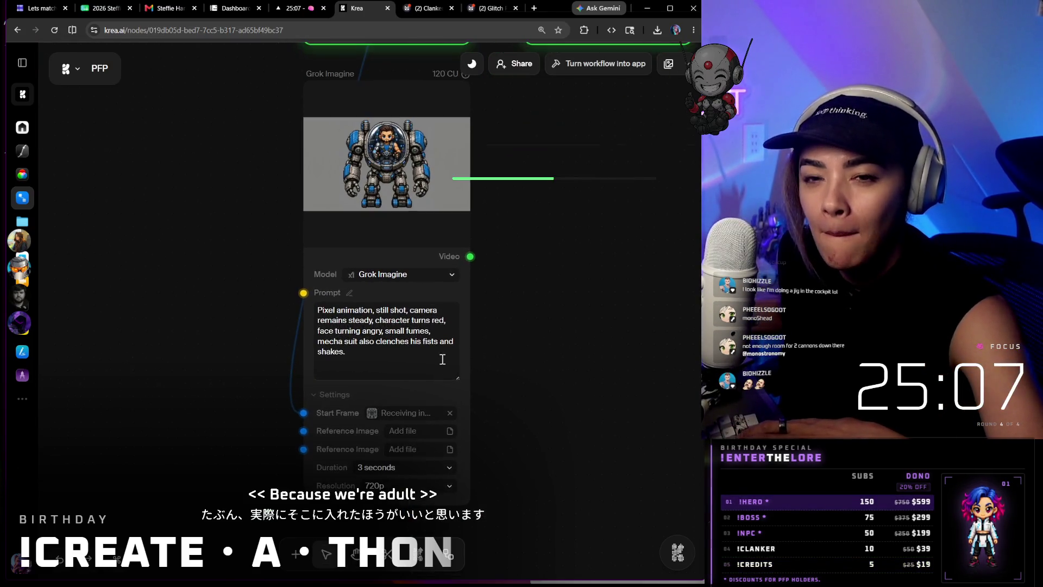
pyautogui.scroll(2, 461, 387)
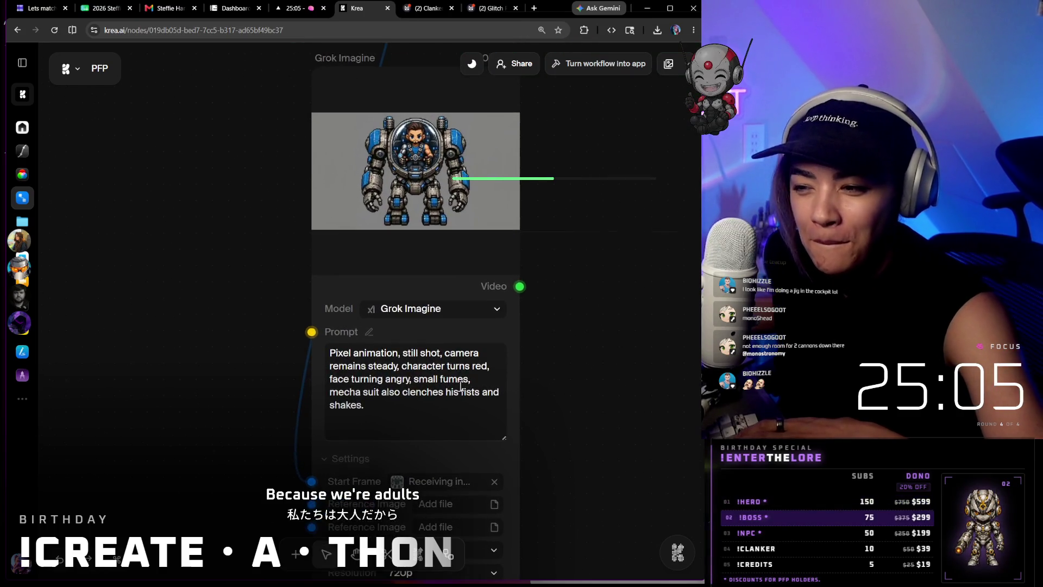
pyautogui.scroll(1, 433, 400)
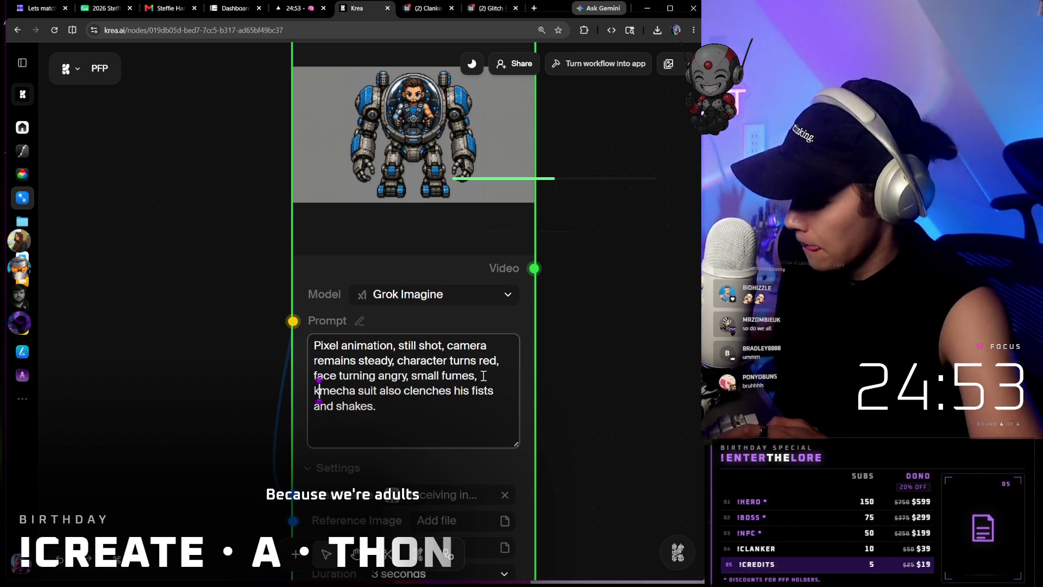
pyautogui.write('keeps hands on joystick,')
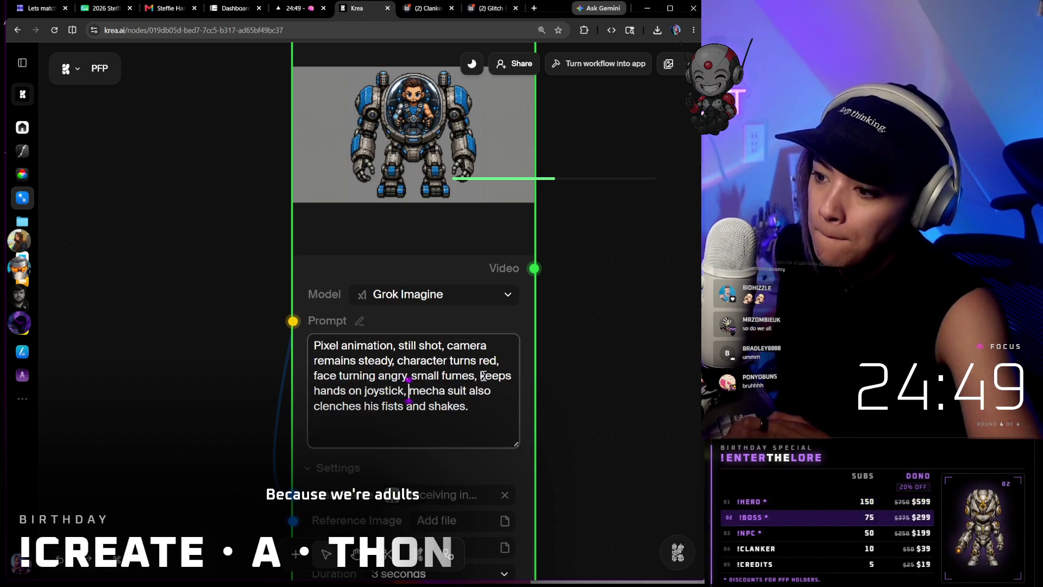
pyautogui.scroll(2, 327, 204)
pyautogui.click(263, 133)
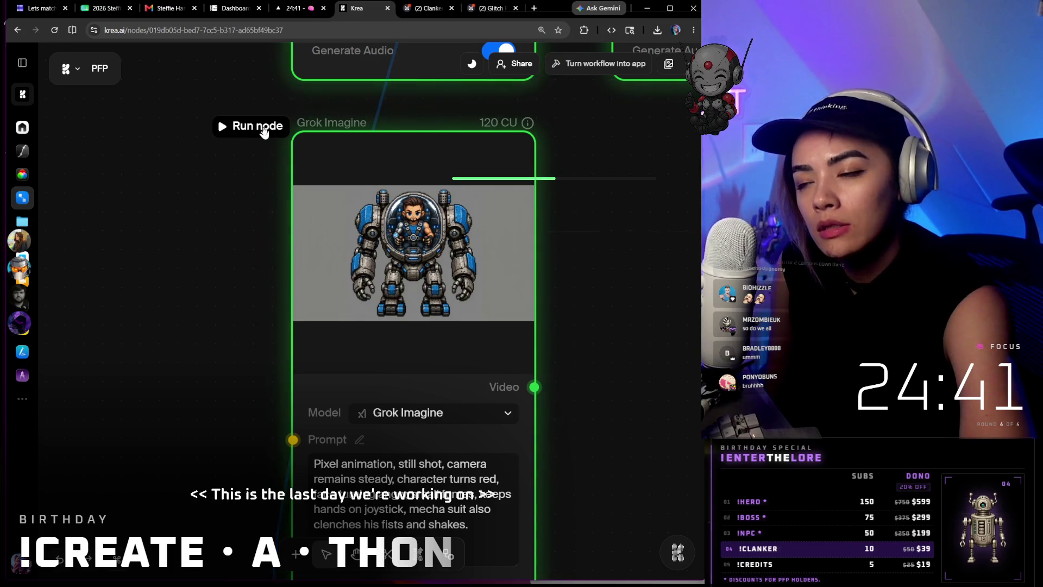
# - Generate a new 3-second mecha video from the joystick prompt
pyautogui.click(263, 131)
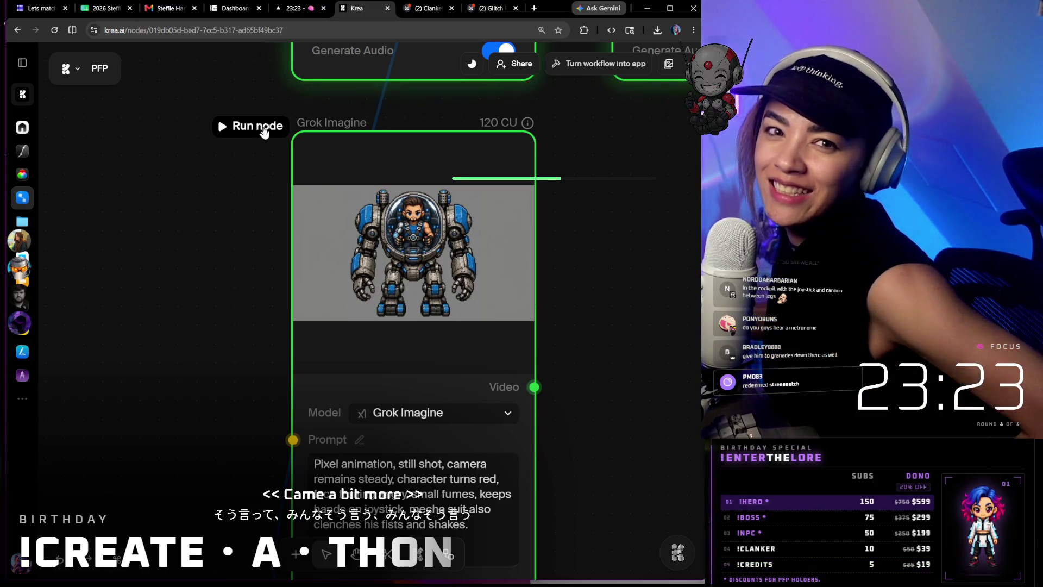
pyautogui.moveTo(413, 269)
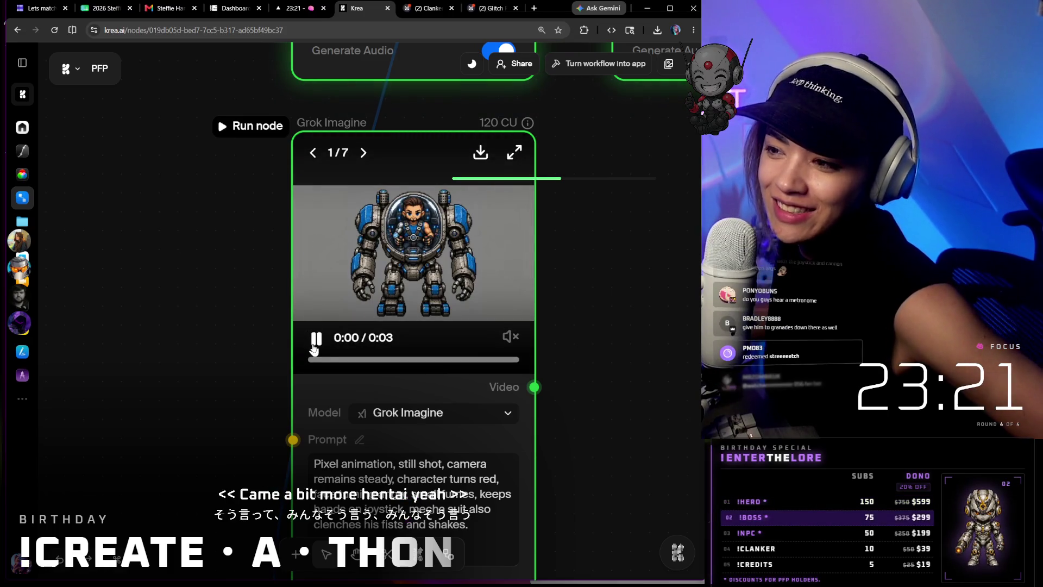
# - Play the seventh Grok Imagine mecha video before downloading it as MP4
pyautogui.click(314, 338)
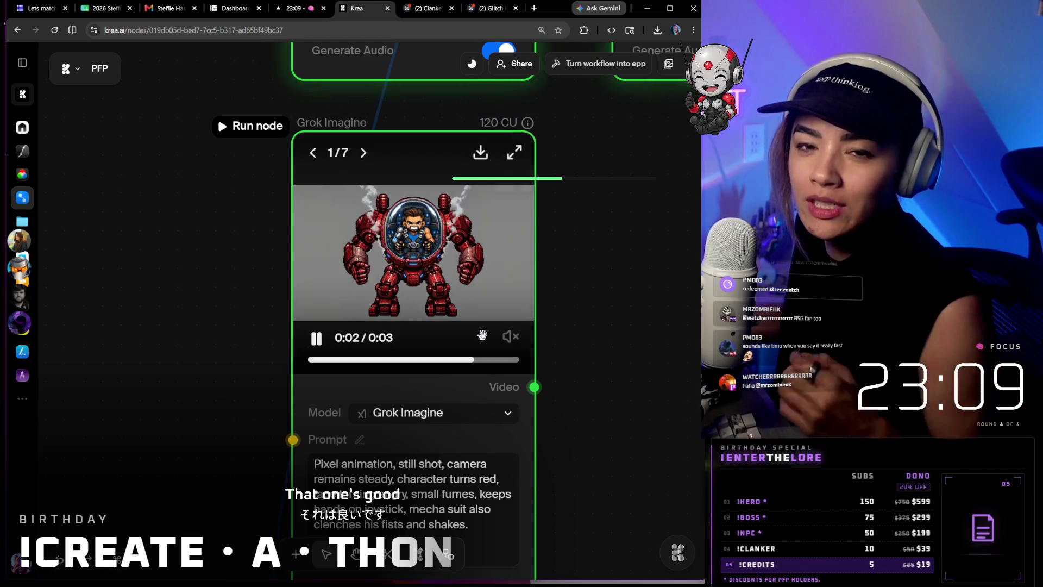
pyautogui.scroll(2, 507, 283)
pyautogui.scroll(1, 507, 283)
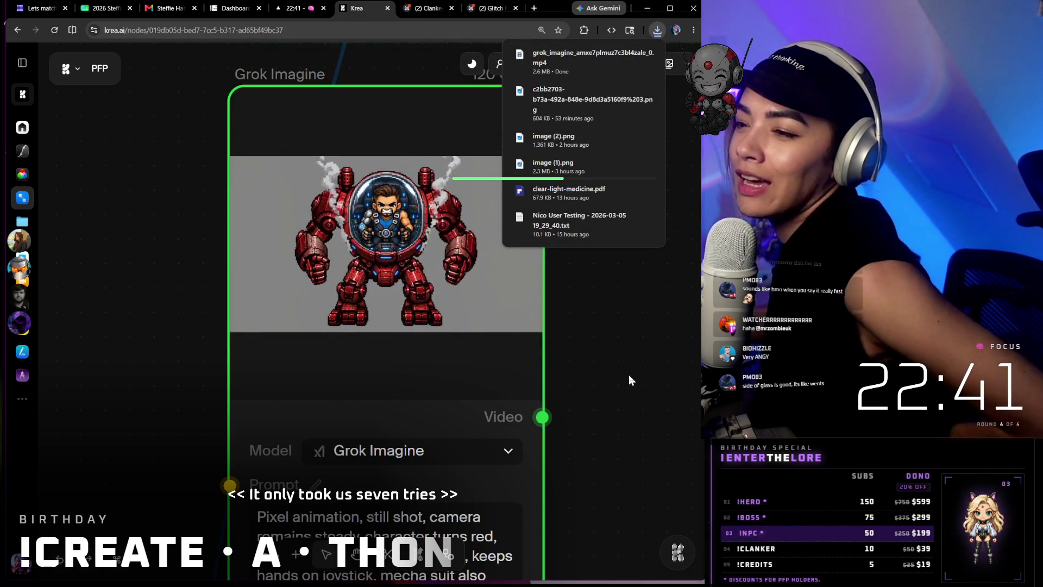
pyautogui.scroll(-5, 629, 355)
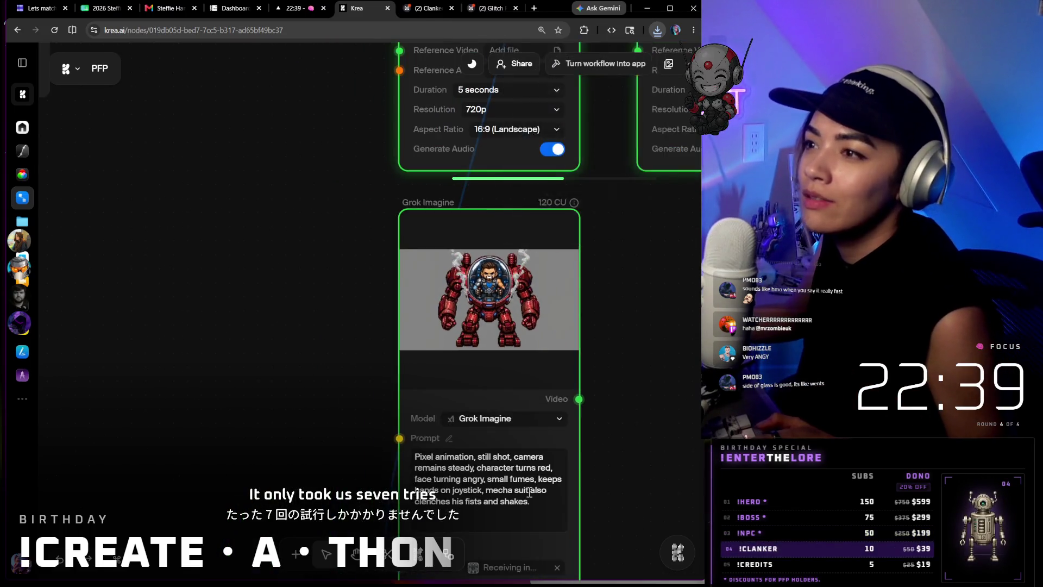
pyautogui.scroll(3, 536, 490)
pyautogui.scroll(3, 552, 366)
pyautogui.scroll(2, 588, 318)
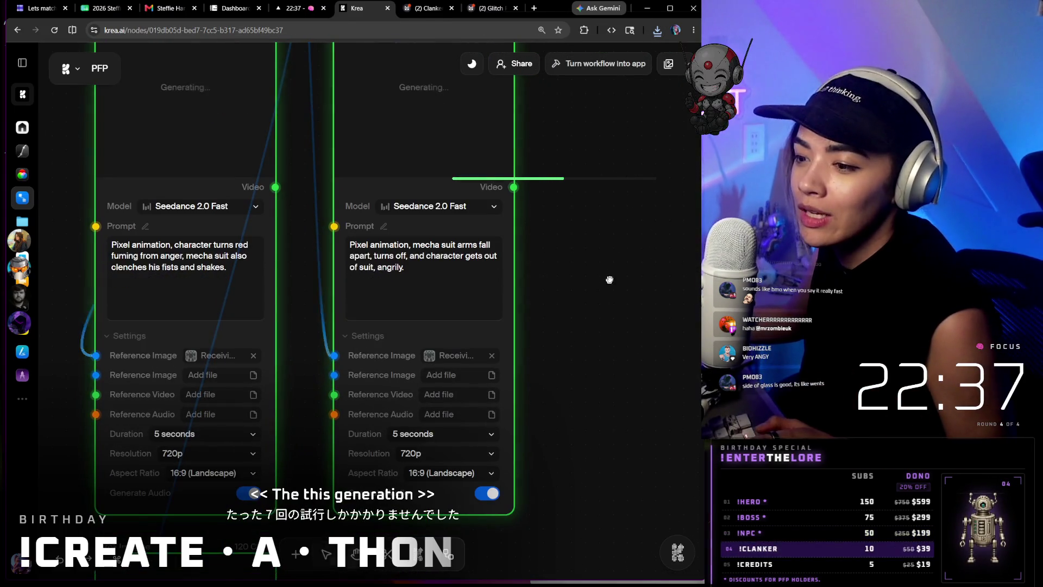
pyautogui.scroll(-3, 611, 279)
pyautogui.moveTo(465, 143)
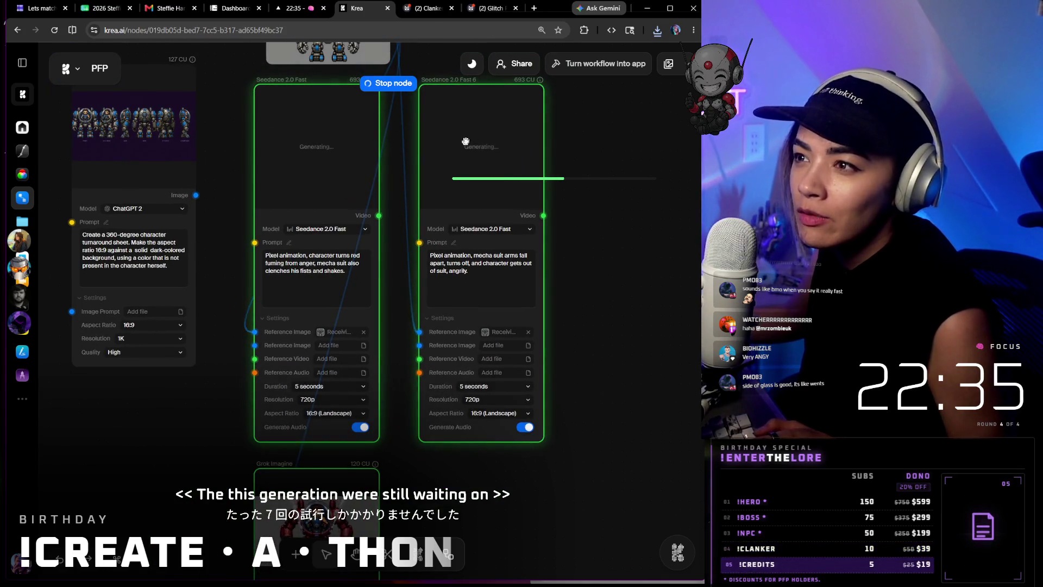
# - Cancel the right Seedance 2.0 Fast node's pending video generation
pyautogui.click(396, 87)
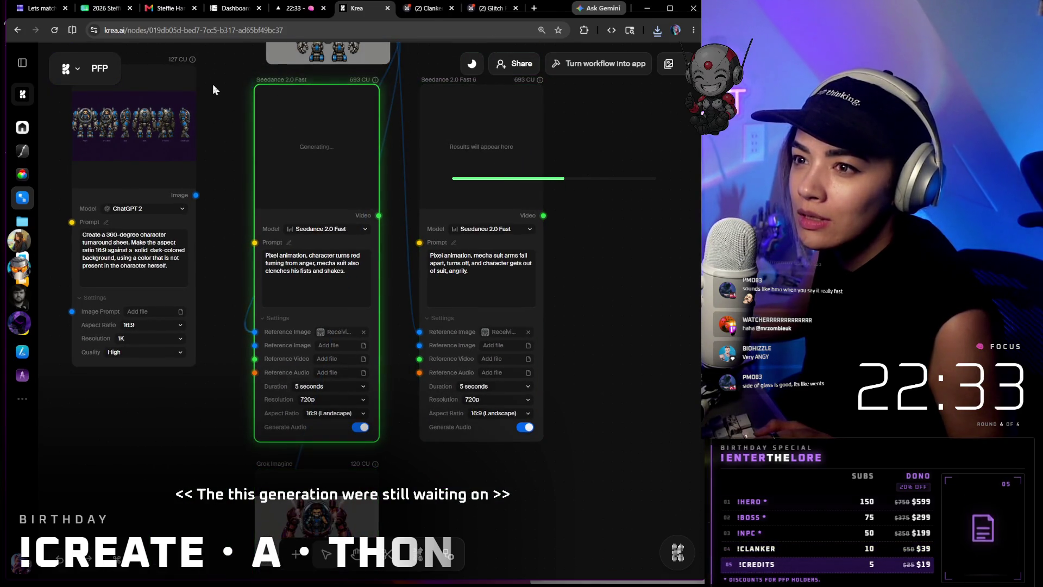
pyautogui.scroll(-3, 558, 226)
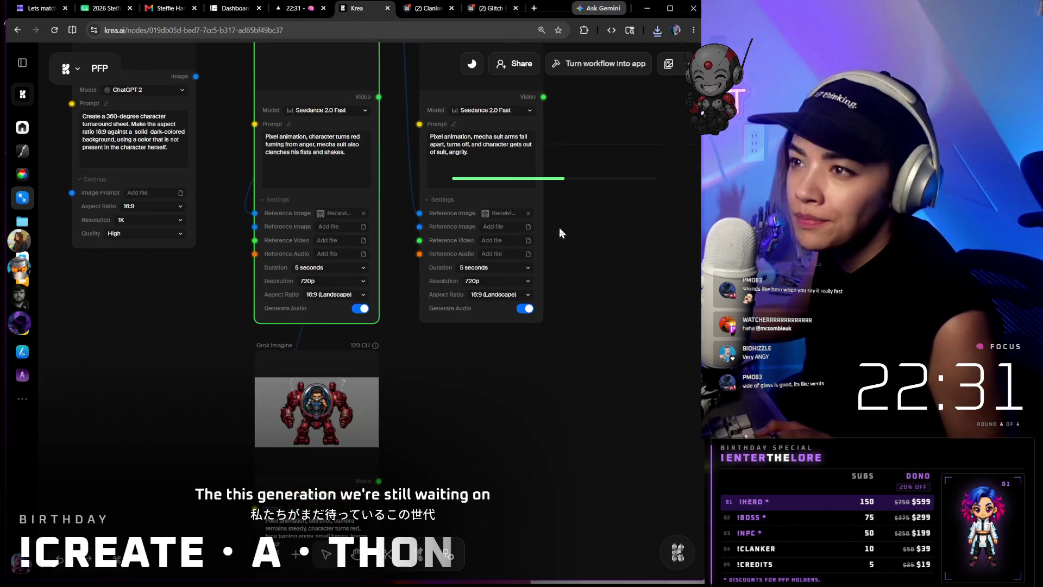
pyautogui.scroll(-2, 522, 326)
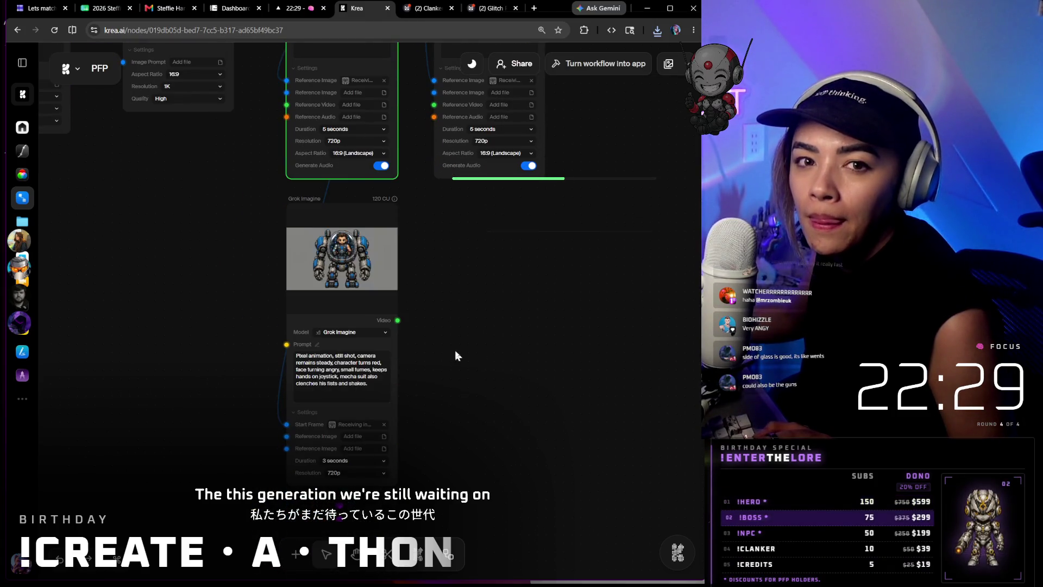
pyautogui.scroll(2, 422, 342)
pyautogui.scroll(2, 421, 341)
pyautogui.scroll(-2, 498, 244)
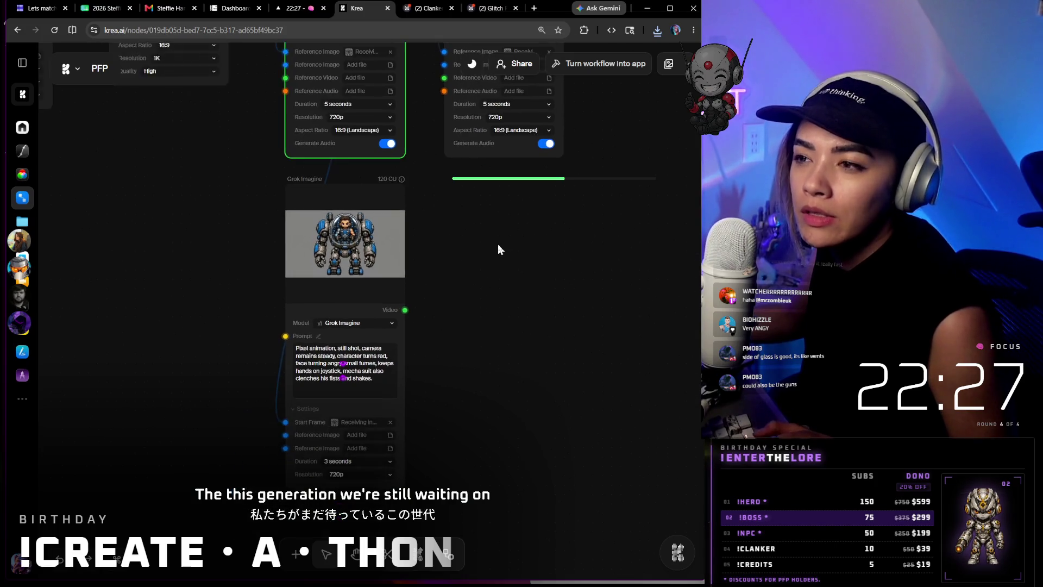
pyautogui.scroll(-2, 499, 243)
pyautogui.scroll(3, 507, 252)
pyautogui.scroll(3, 497, 228)
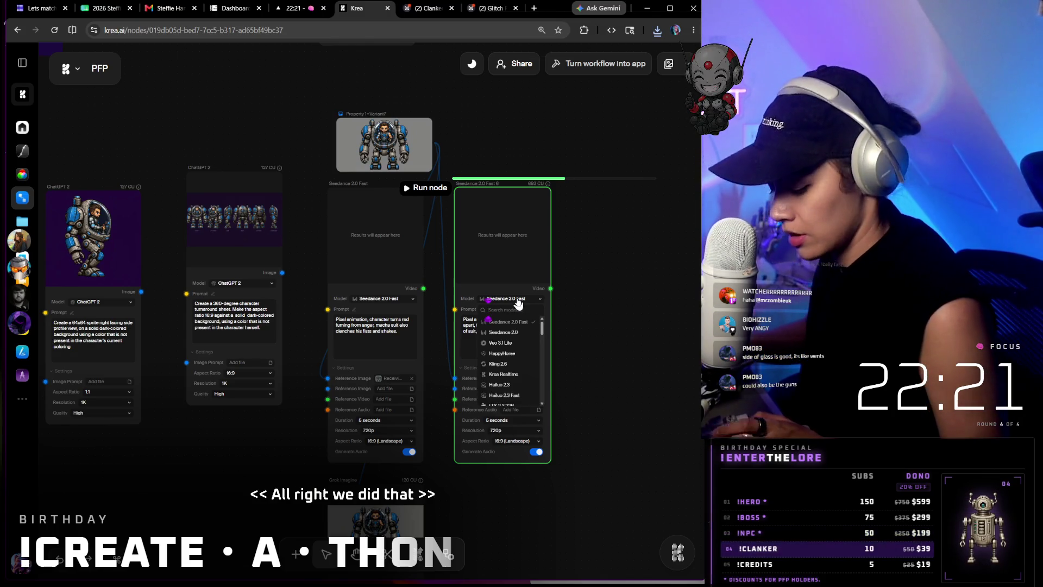
pyautogui.write('grok')
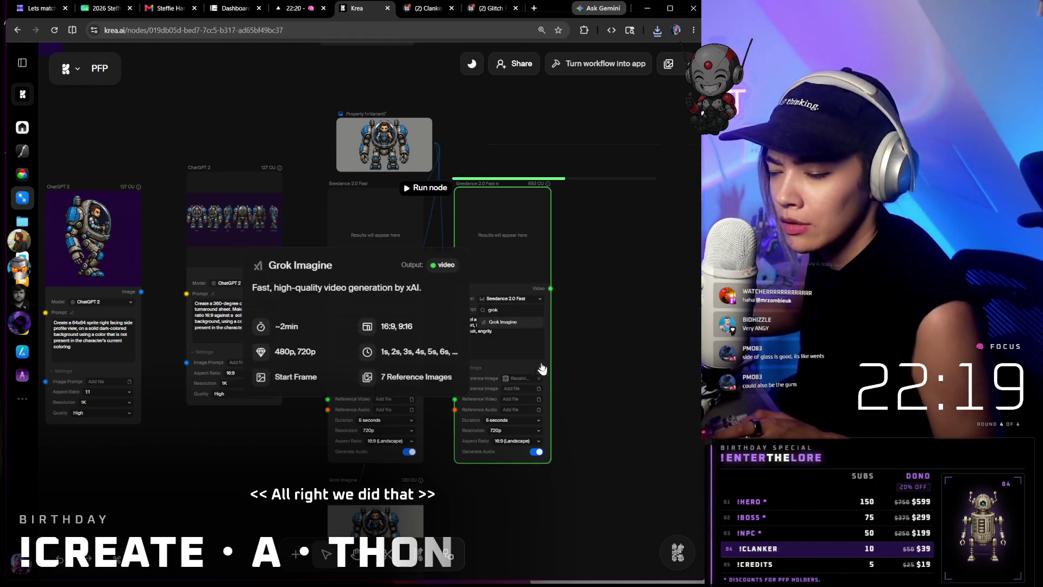
# - Switch the second mecha node to Grok Imagine and place "still shot, camera remains steady," in its prompt
pyautogui.press('Return')
pyautogui.scroll(-2, 504, 420)
pyautogui.scroll(-2, 457, 424)
pyautogui.scroll(-1, 392, 429)
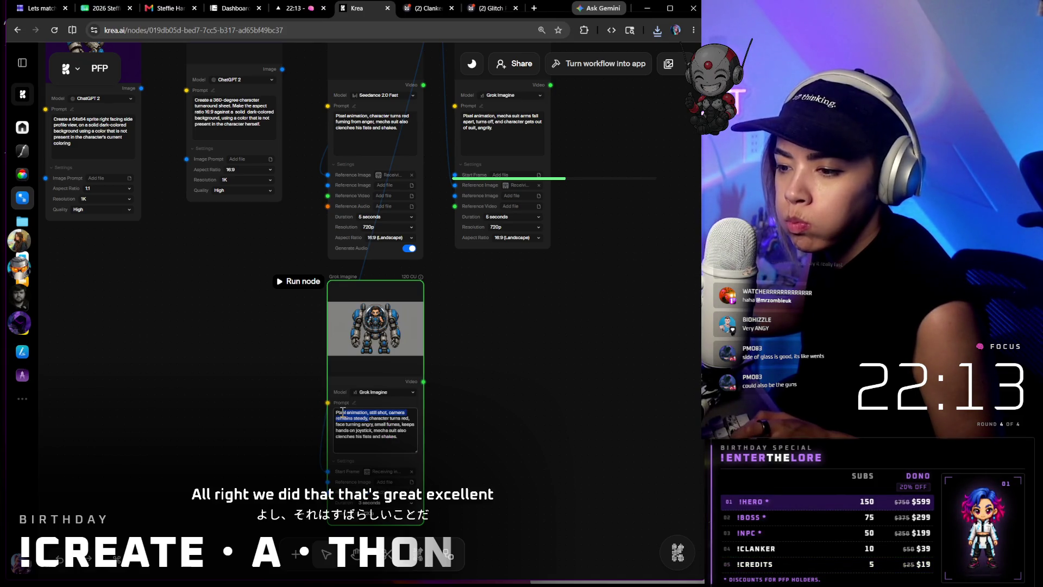
pyautogui.click(330, 411)
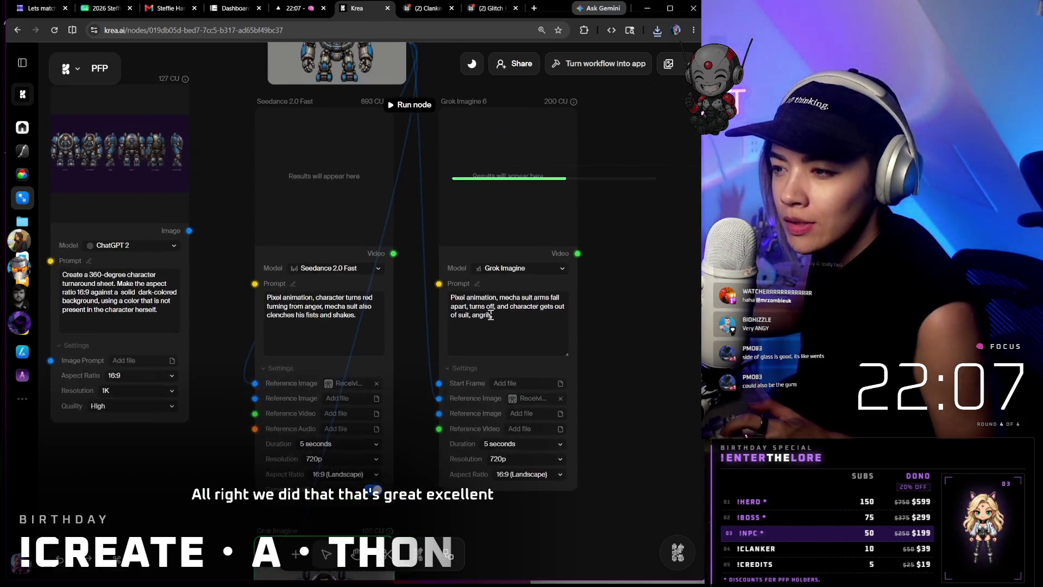
pyautogui.scroll(2, 490, 315)
pyautogui.scroll(3, 493, 302)
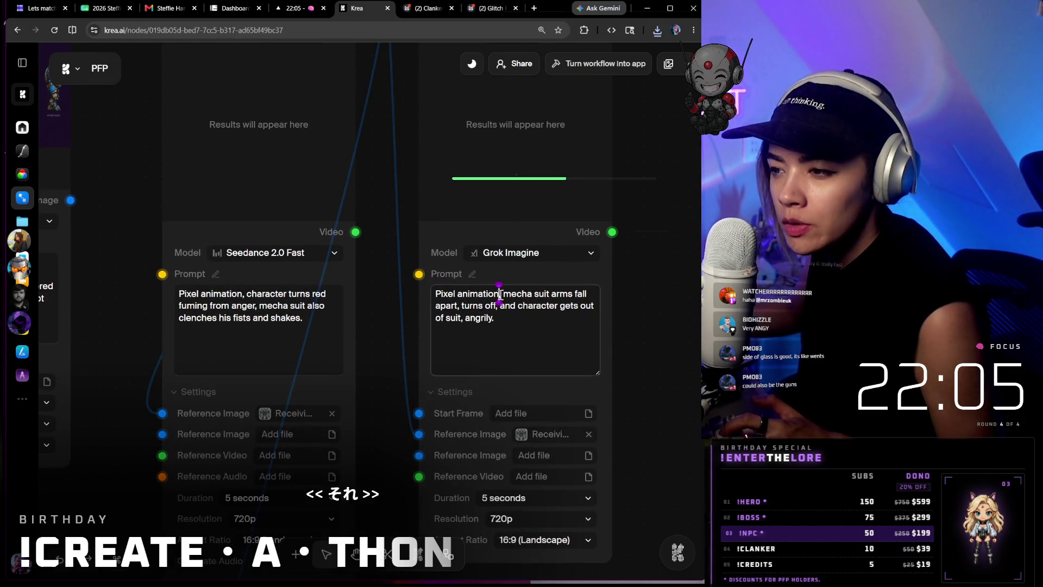
pyautogui.click(500, 295)
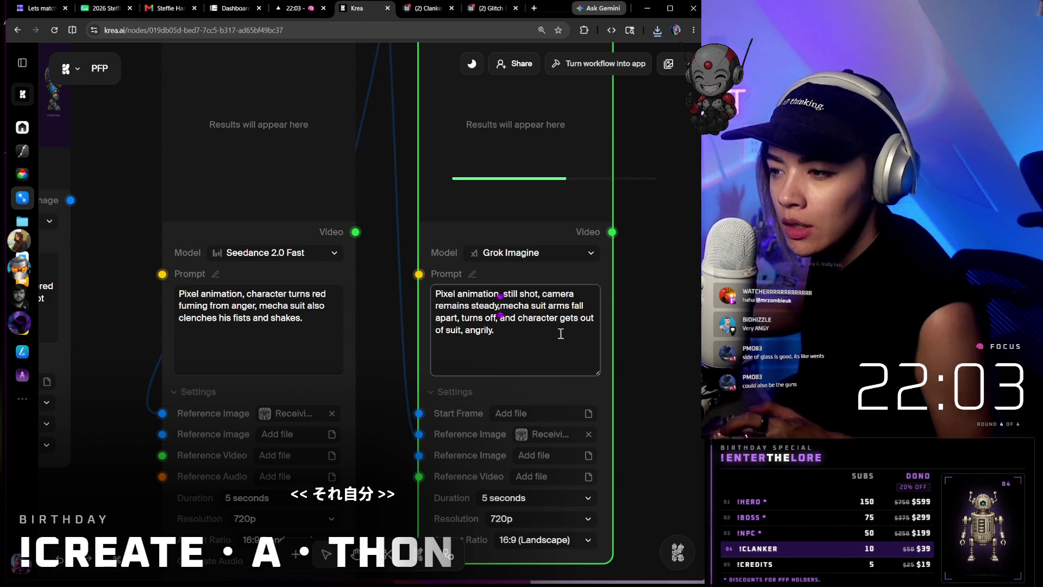
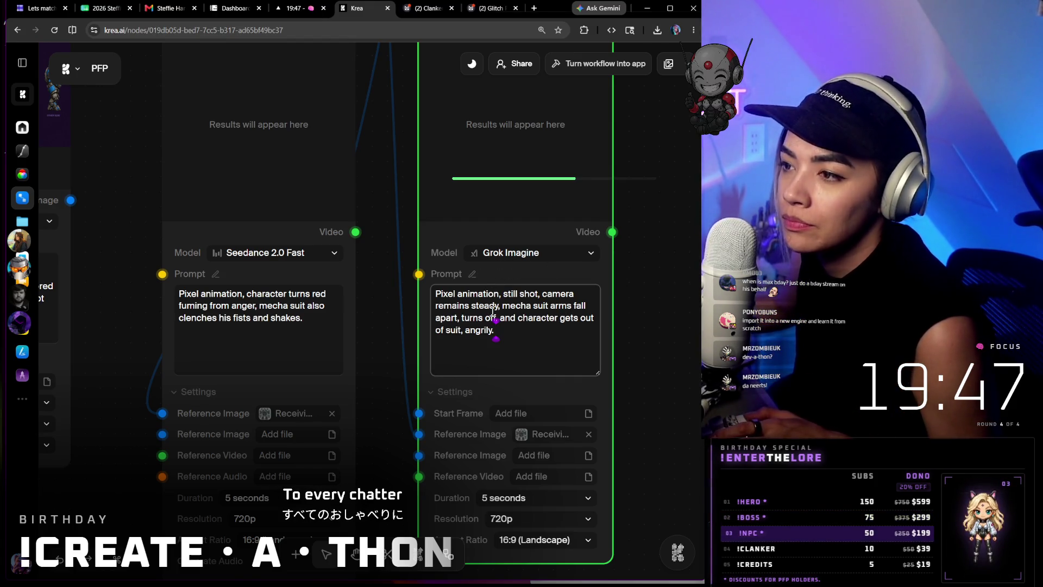
pyautogui.scroll(2, 641, 259)
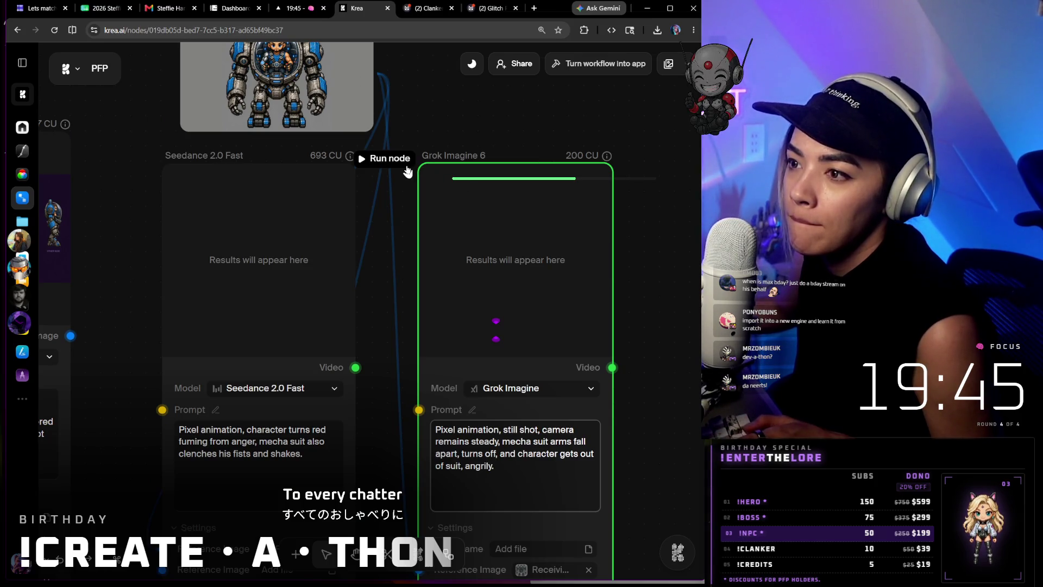
# - Run the Grok Imagine node to generate the mecha-suit-falling-apart video
pyautogui.click(383, 158)
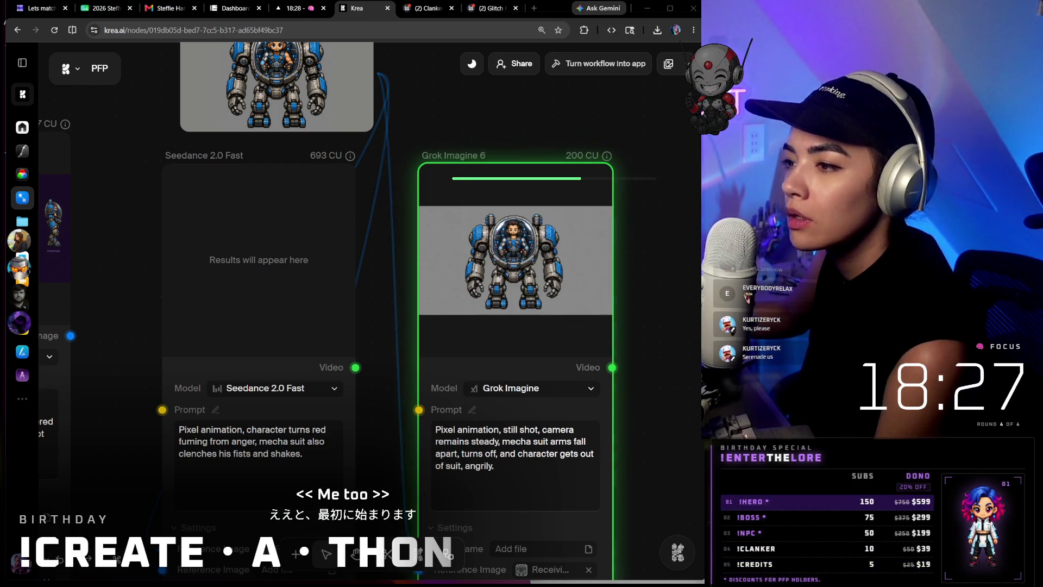
pyautogui.scroll(-2, 489, 315)
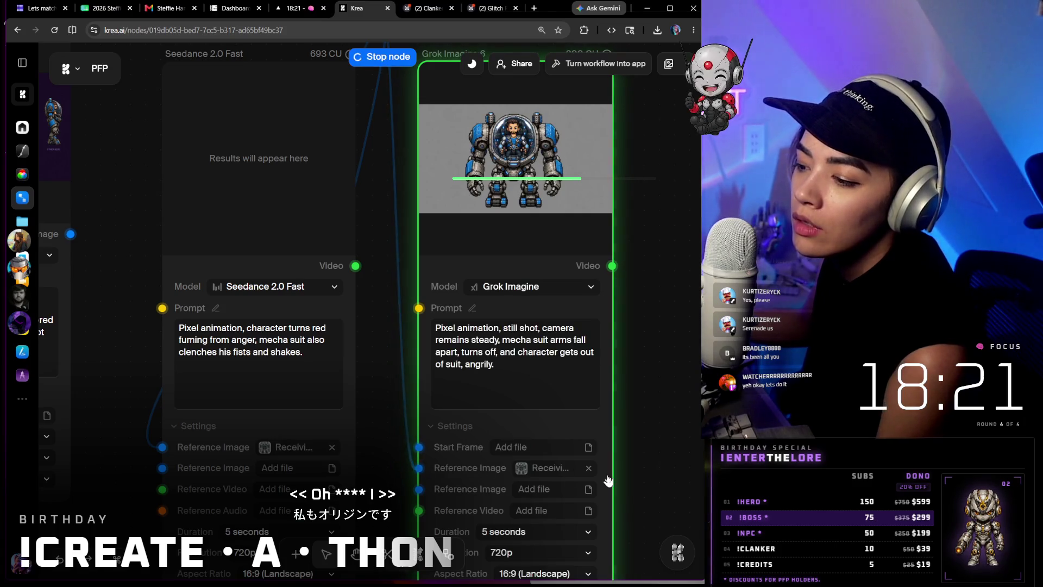
pyautogui.scroll(-1, 418, 446)
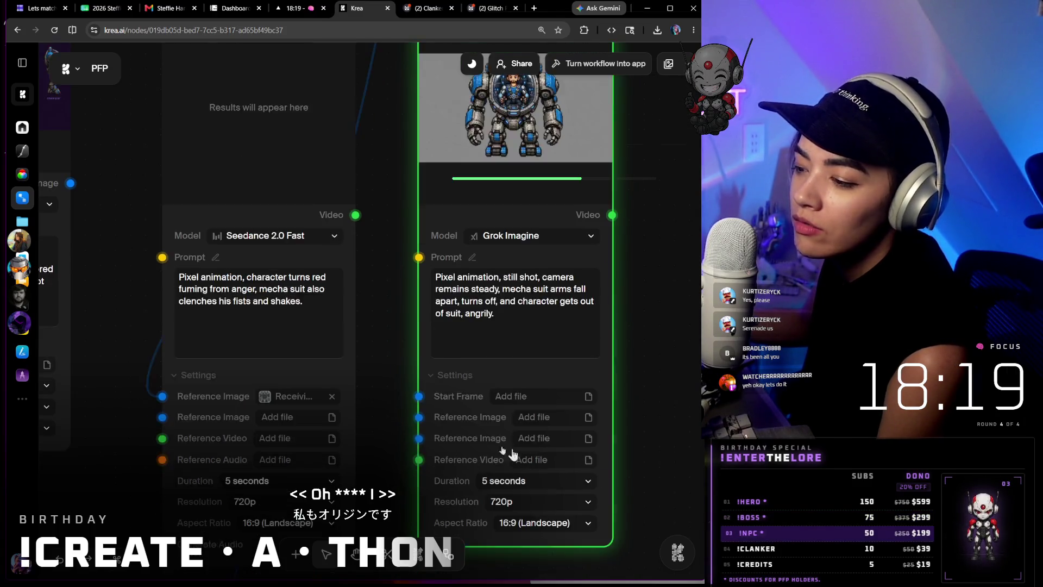
pyautogui.scroll(-1, 415, 392)
# - Wire the mecha image into the Grok Imagine Start Frame input and rerun the generation
pyautogui.moveTo(380, 231); pyautogui.dragTo(380, 223)
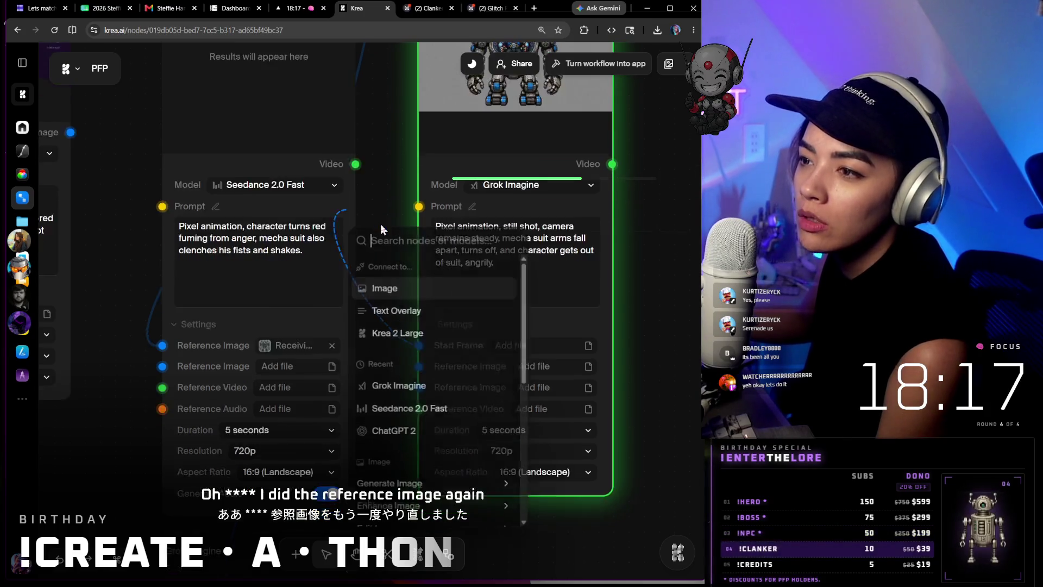
pyautogui.click(632, 215)
pyautogui.scroll(-2, 483, 220)
pyautogui.scroll(-2, 483, 220)
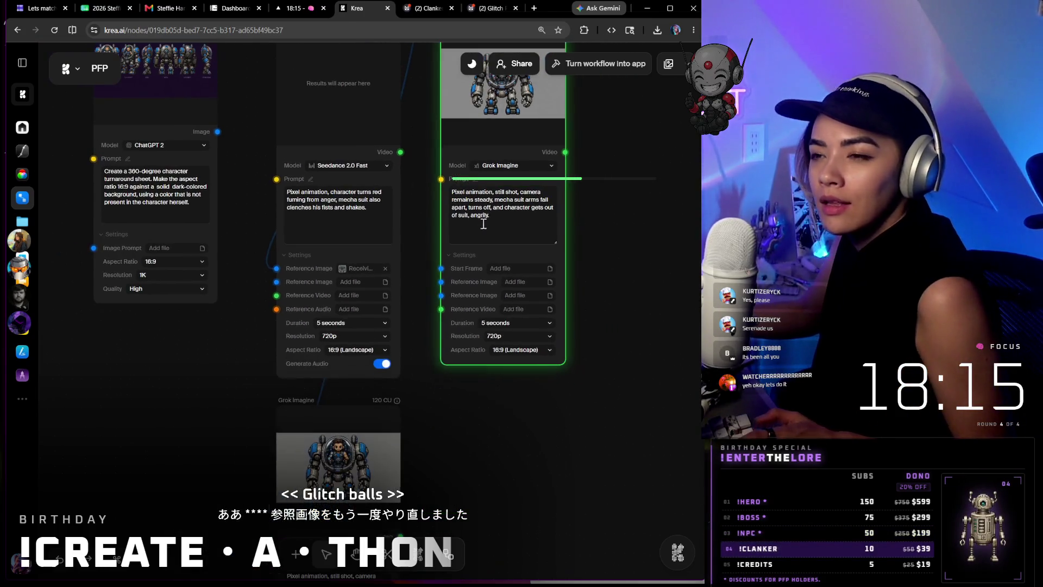
pyautogui.scroll(3, 483, 220)
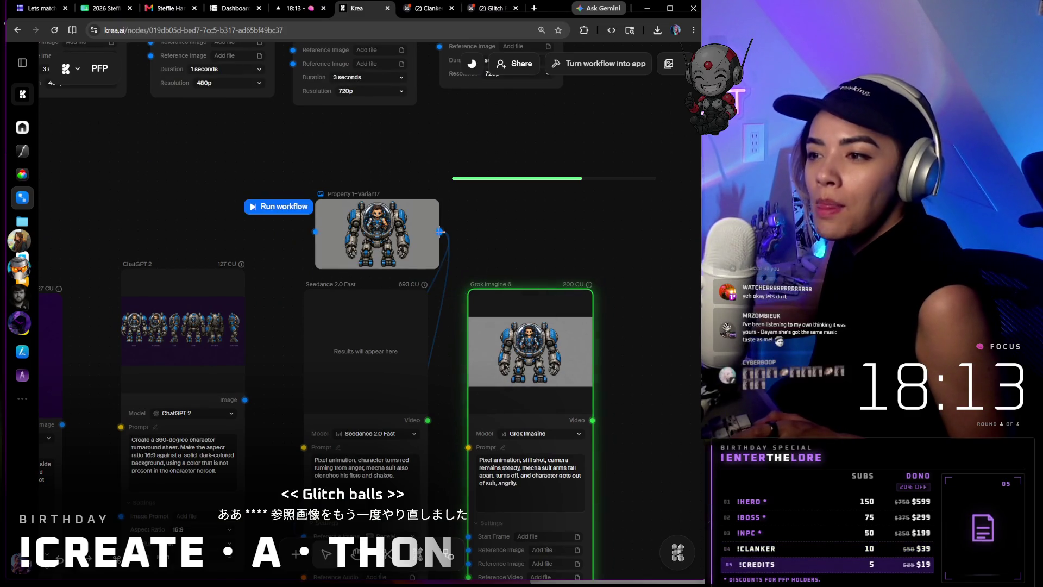
pyautogui.moveTo(461, 451); pyautogui.dragTo(469, 537)
pyautogui.scroll(-2, 464, 391)
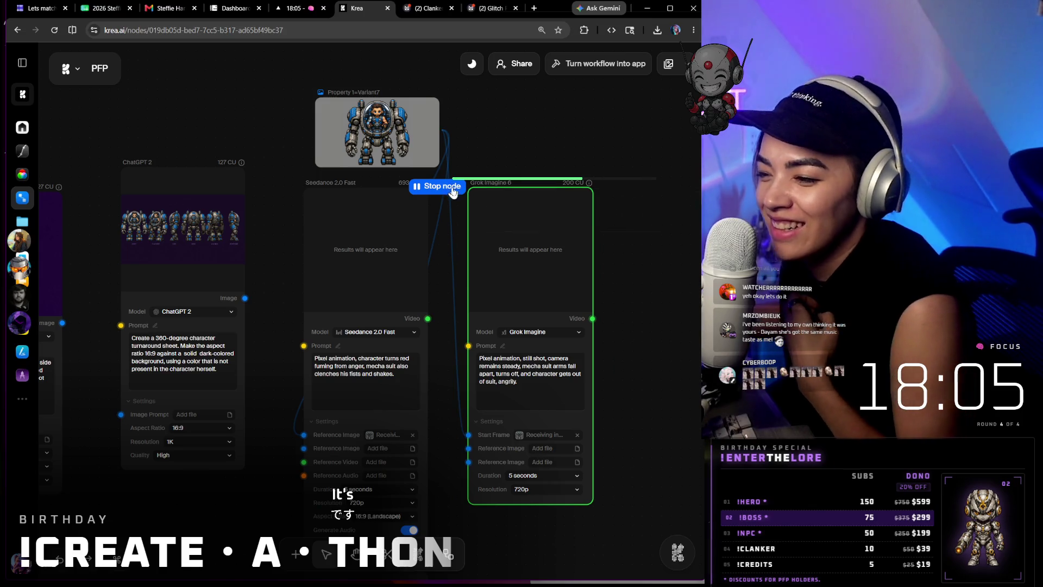
pyautogui.click(444, 187)
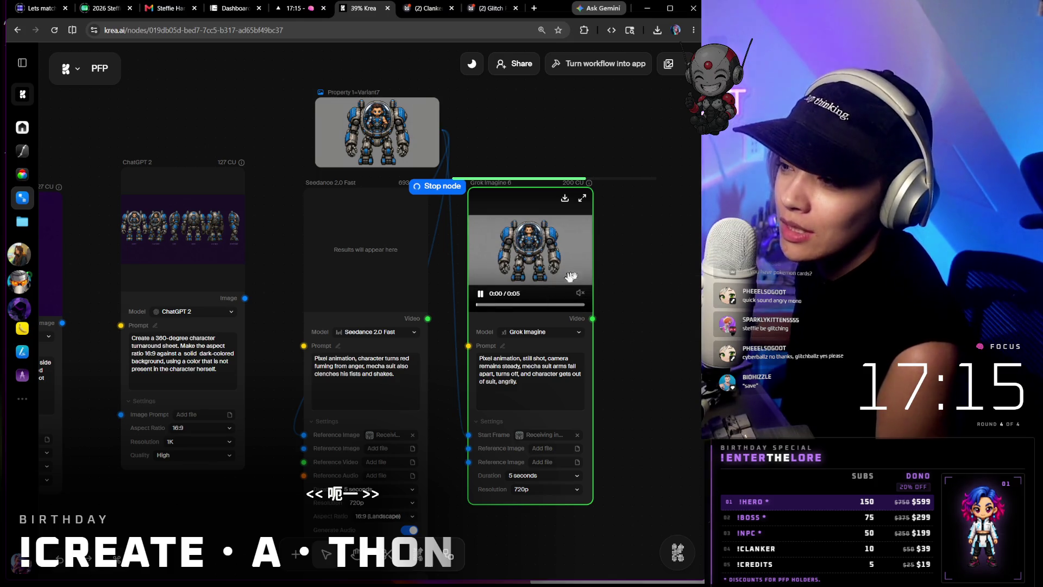
pyautogui.scroll(2, 596, 250)
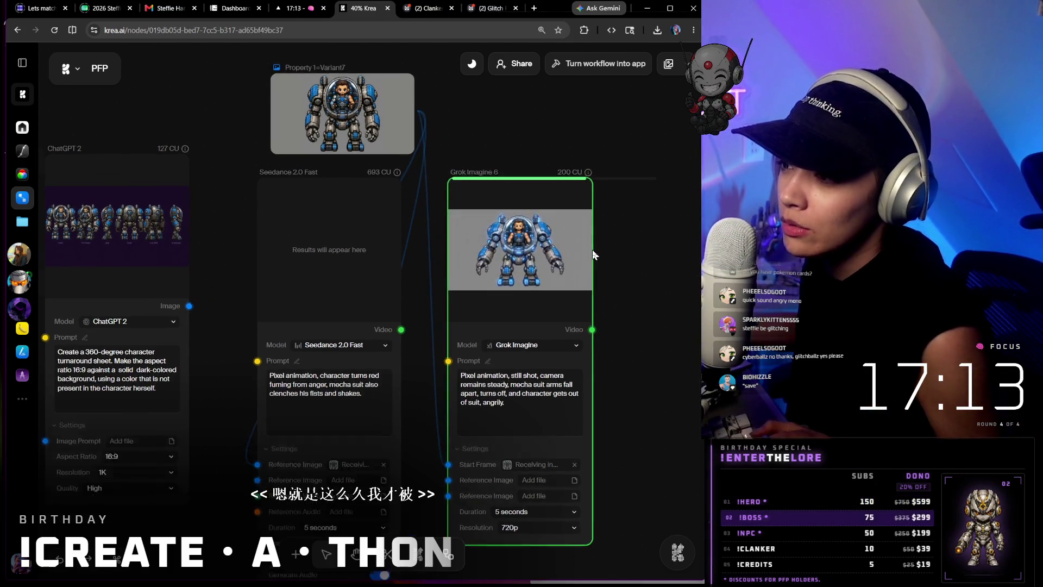
pyautogui.scroll(1, 592, 255)
pyautogui.scroll(1, 592, 255)
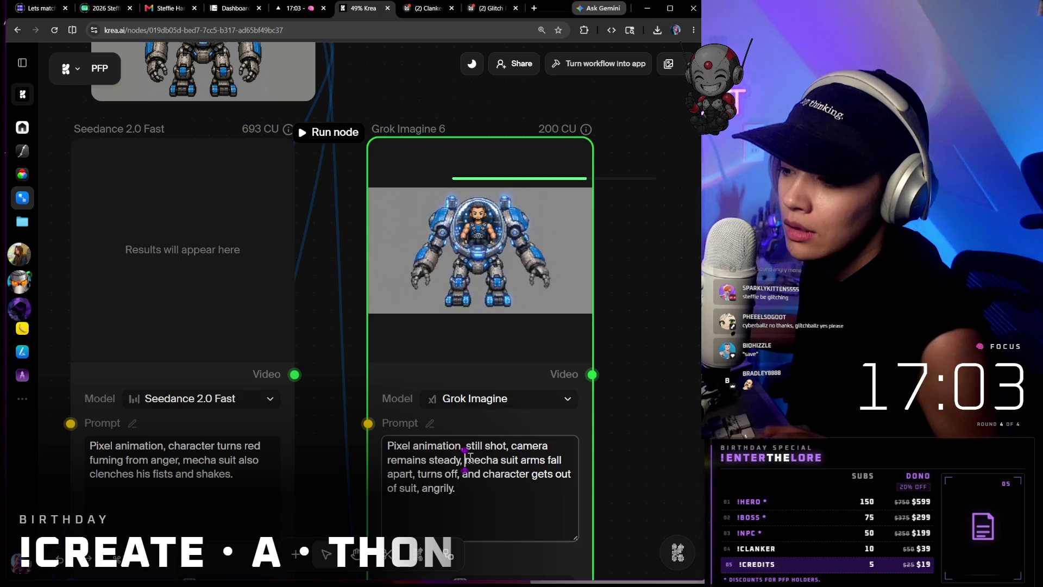
pyautogui.write('mecha d')
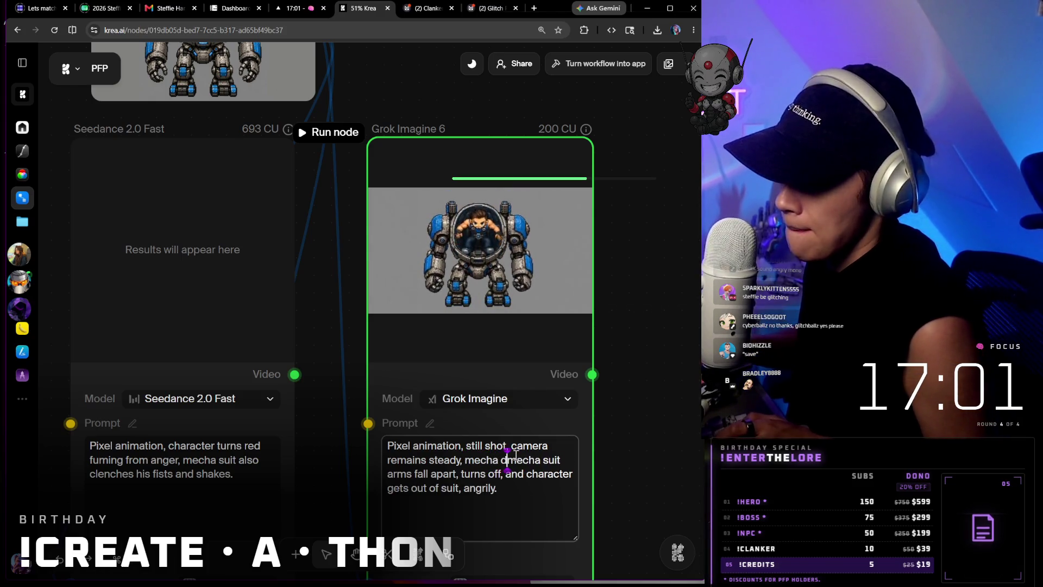
pyautogui.write('amaged and falls,')
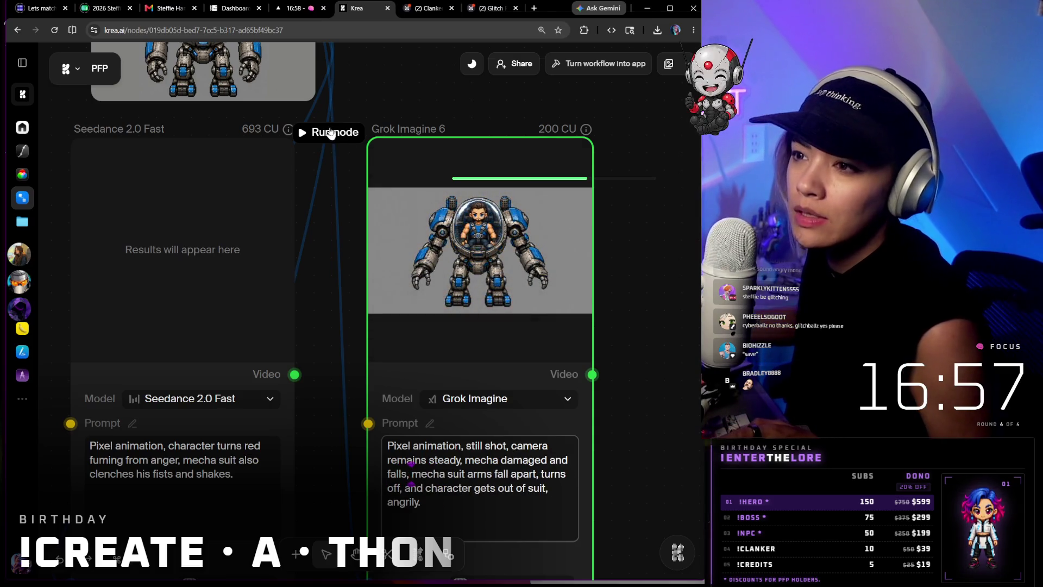
pyautogui.scroll(-3, 555, 286)
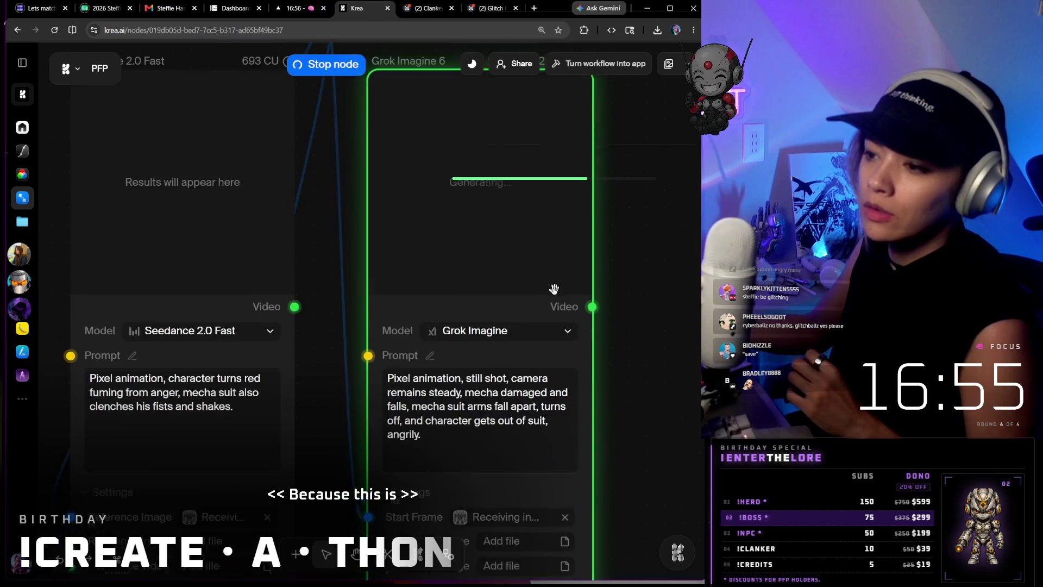
pyautogui.scroll(3, 609, 354)
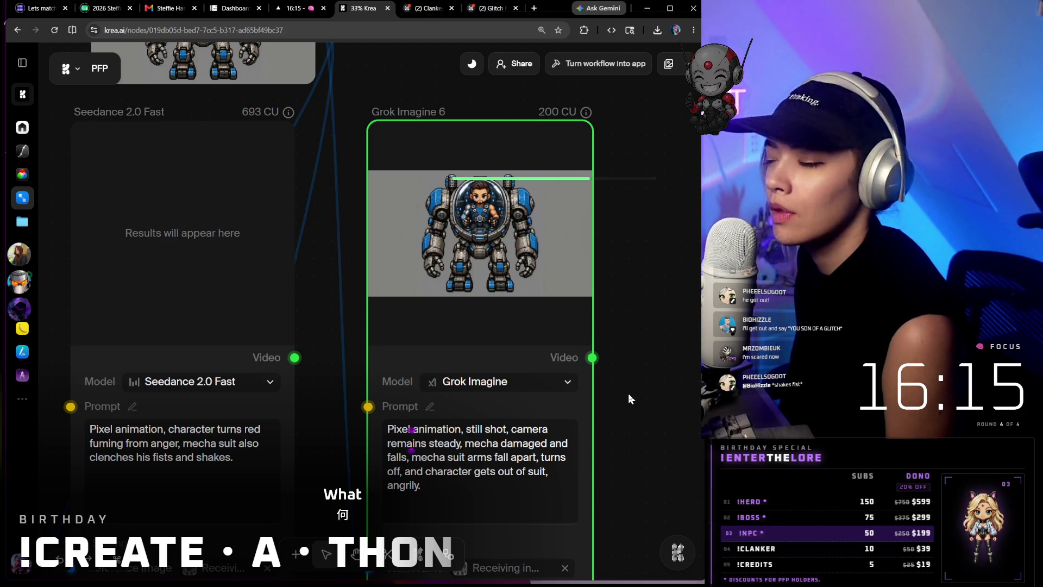
pyautogui.moveTo(480, 237)
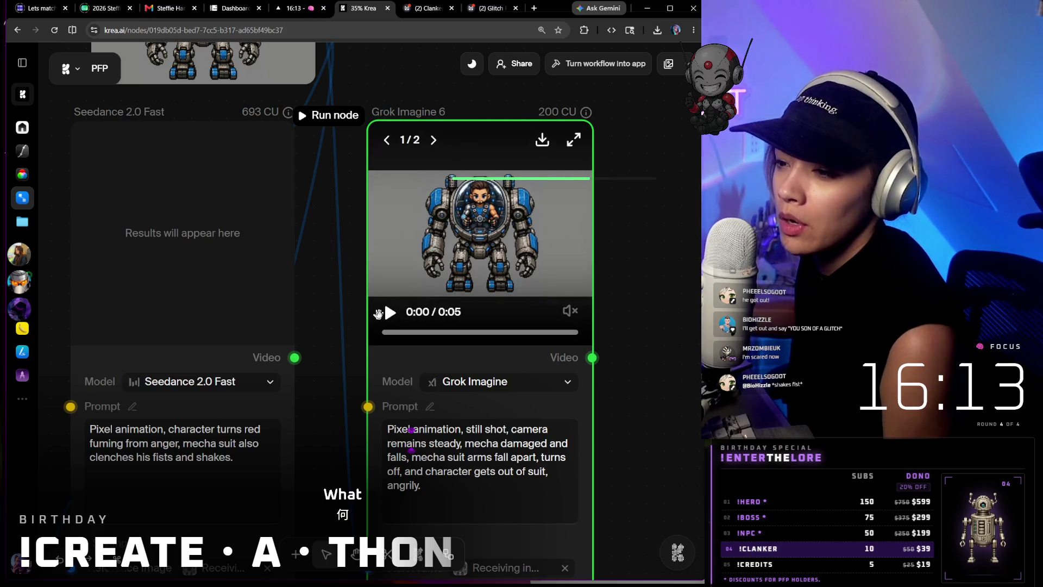
pyautogui.click(391, 316)
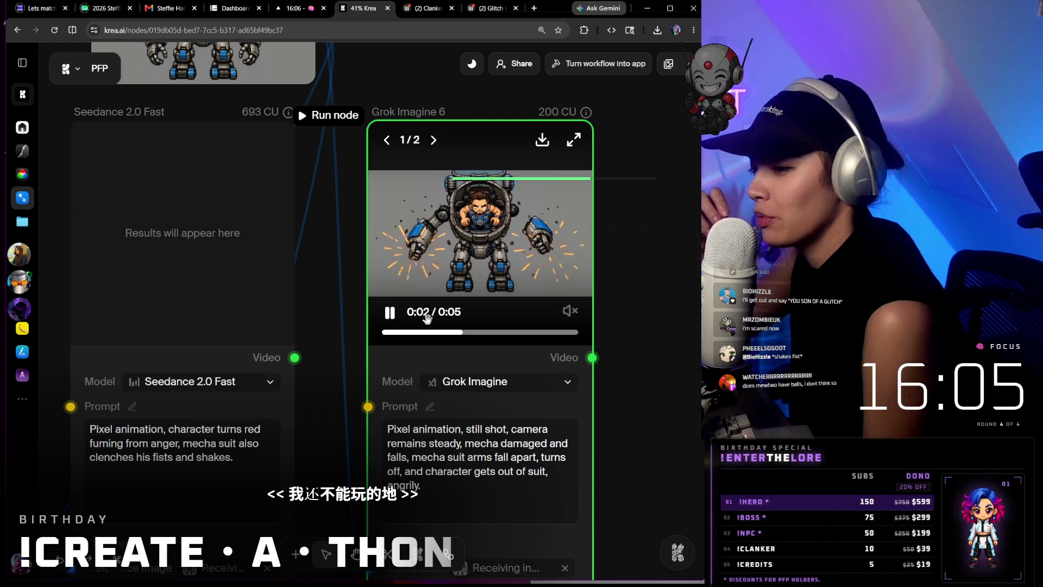
pyautogui.click(538, 501)
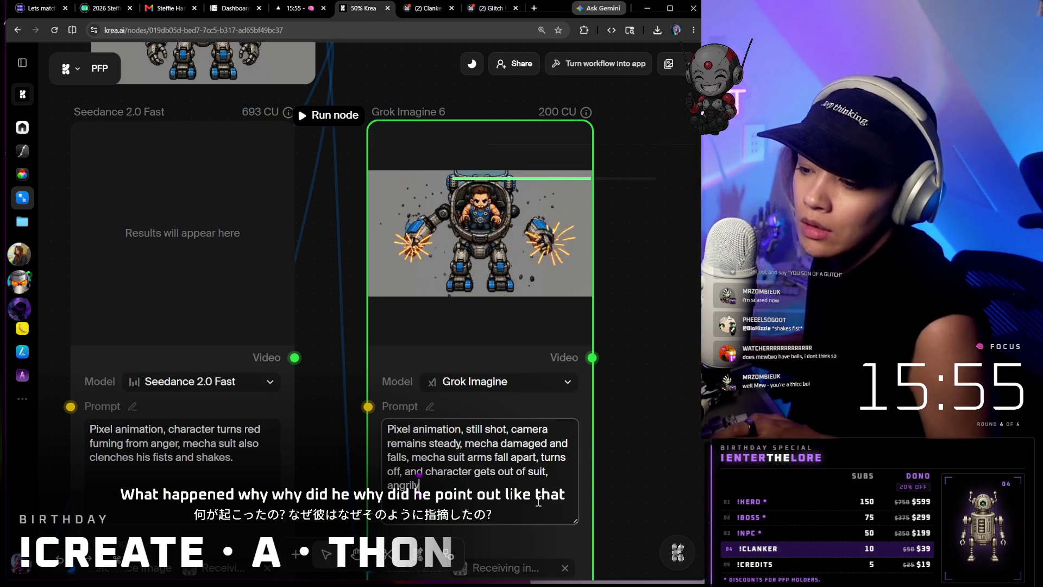
pyautogui.scroll(-3, 583, 375)
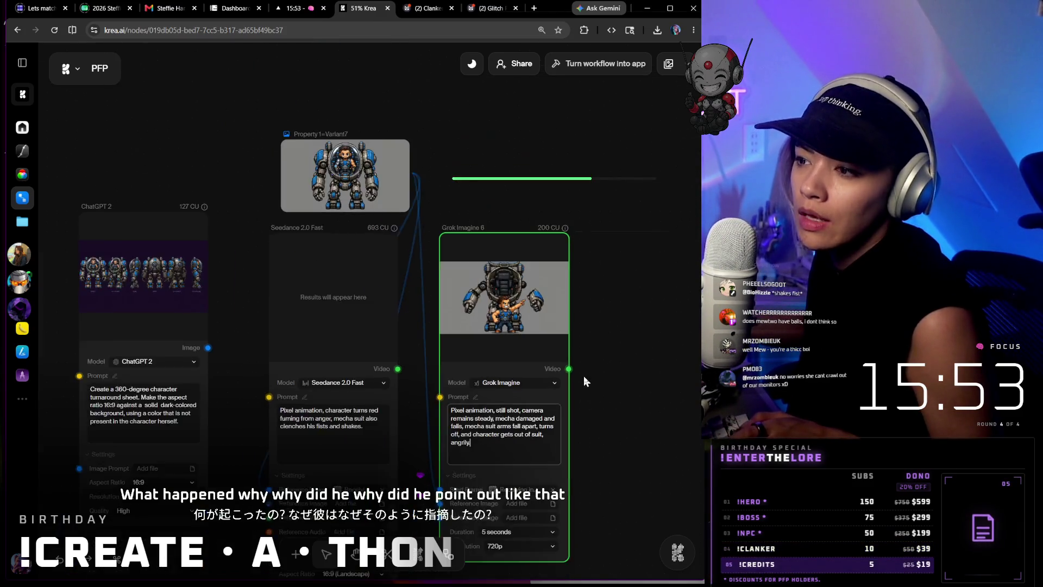
pyautogui.scroll(-2, 568, 405)
pyautogui.scroll(-3, 568, 405)
pyautogui.scroll(-2, 568, 405)
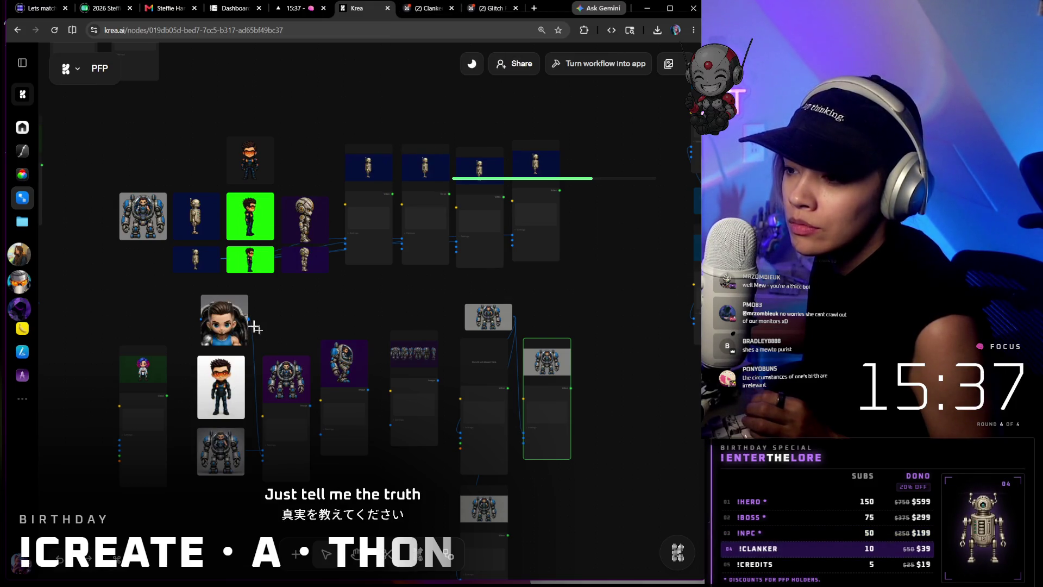
# - Wire another image into the Grok node, dismiss the node search list, and rerun the generation
pyautogui.moveTo(487, 441); pyautogui.dragTo(527, 438)
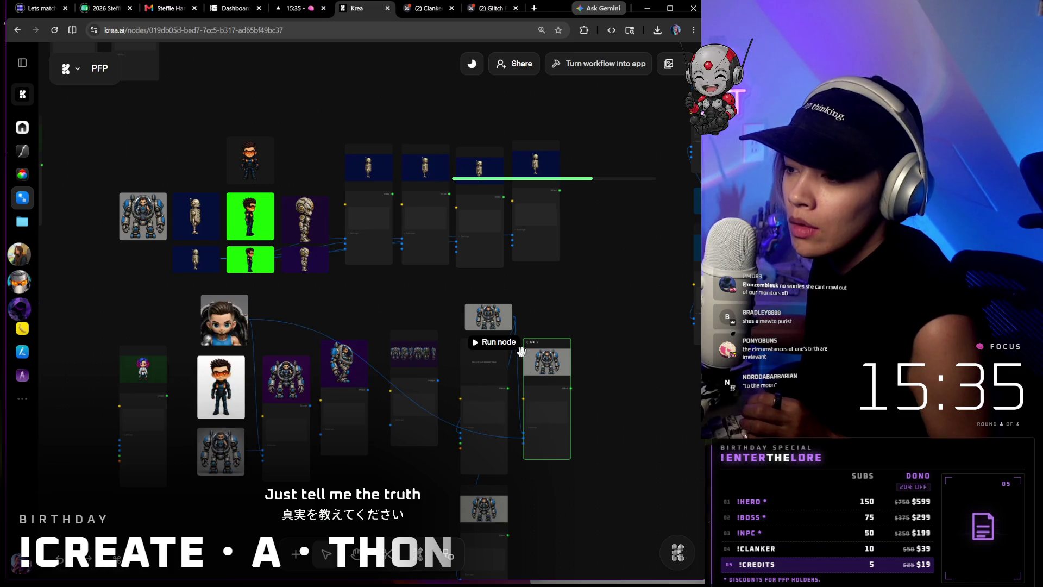
pyautogui.scroll(3, 603, 368)
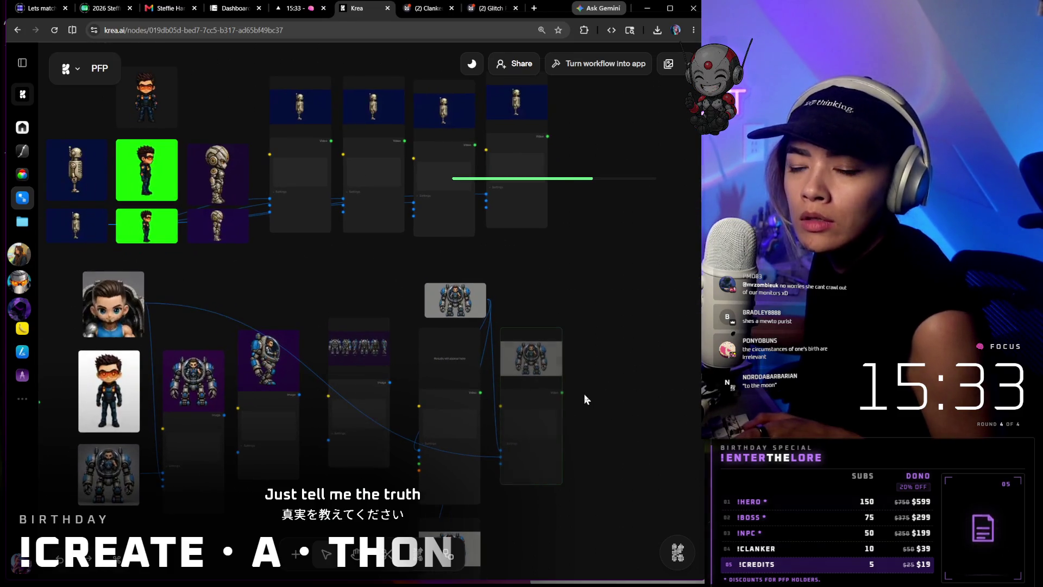
pyautogui.scroll(3, 584, 394)
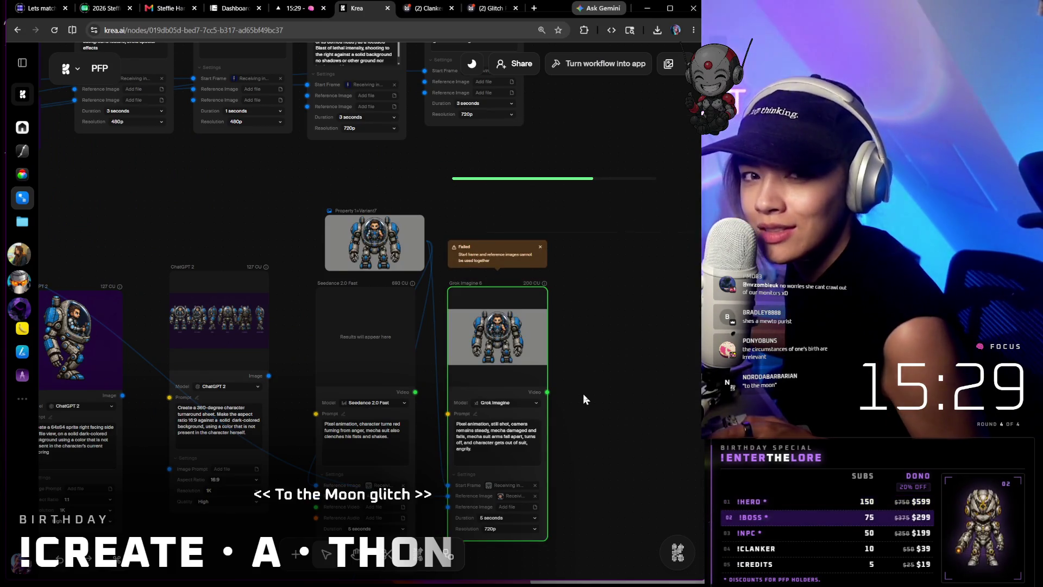
pyautogui.moveTo(531, 407)
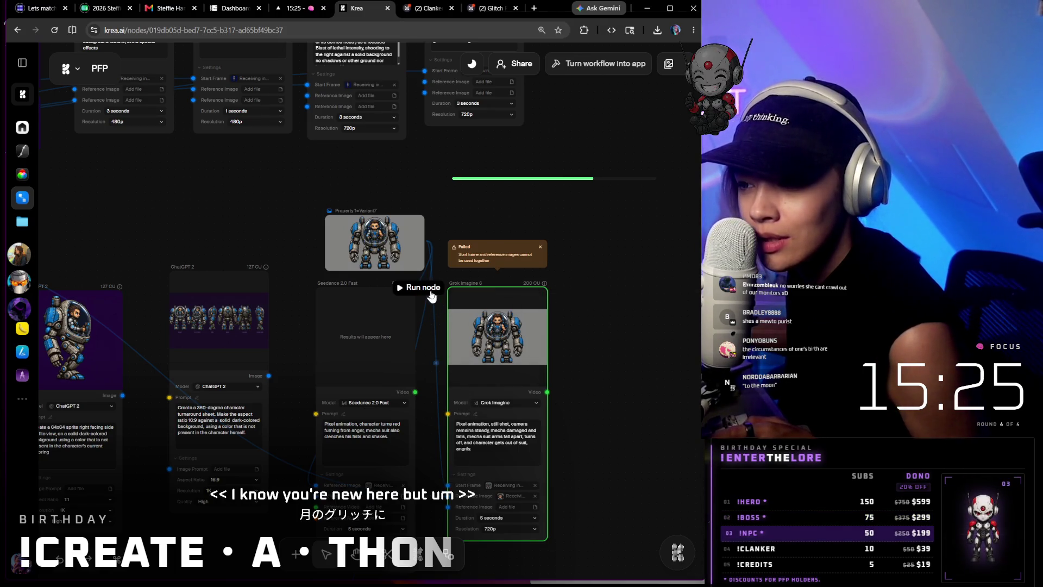
pyautogui.click(432, 296)
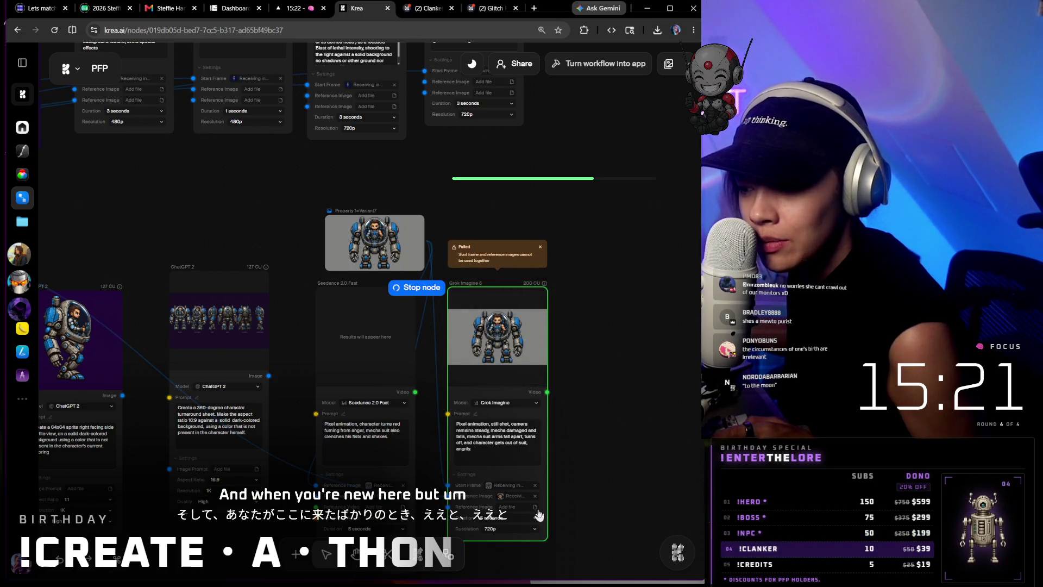
pyautogui.click(461, 509)
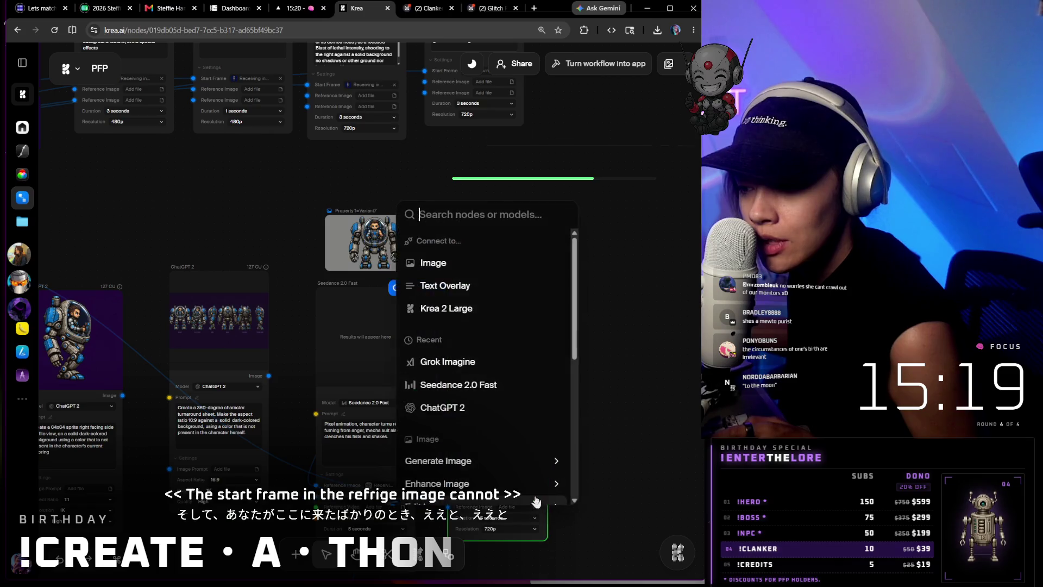
pyautogui.press('Escape')
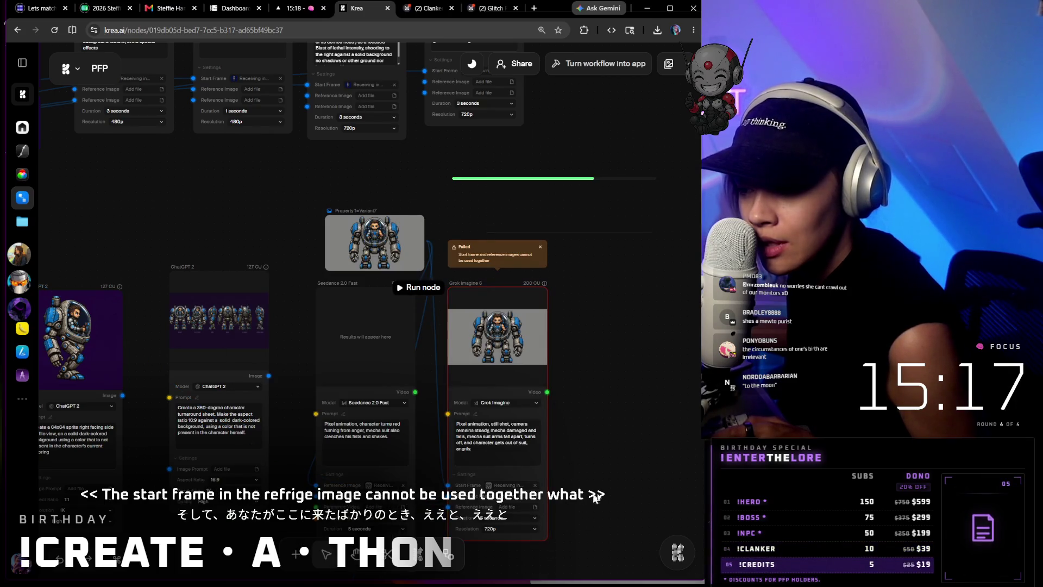
pyautogui.click(417, 286)
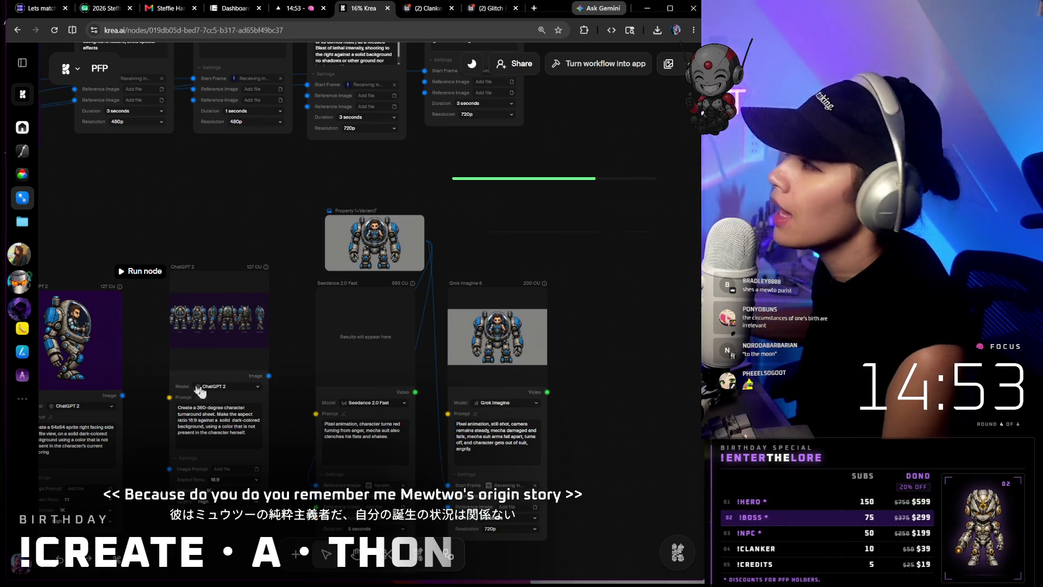
pyautogui.moveTo(590, 571)
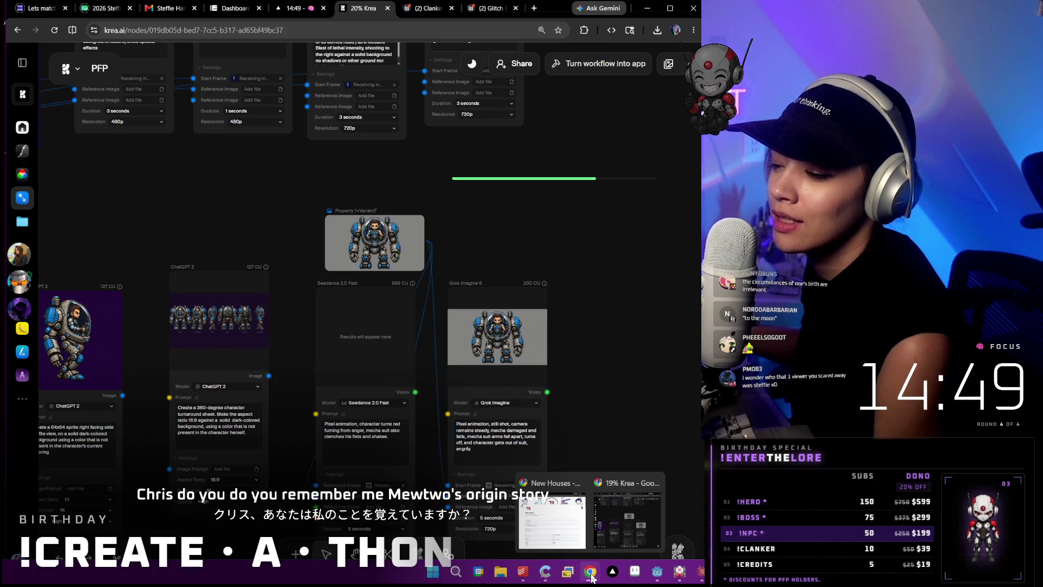
pyautogui.click(634, 536)
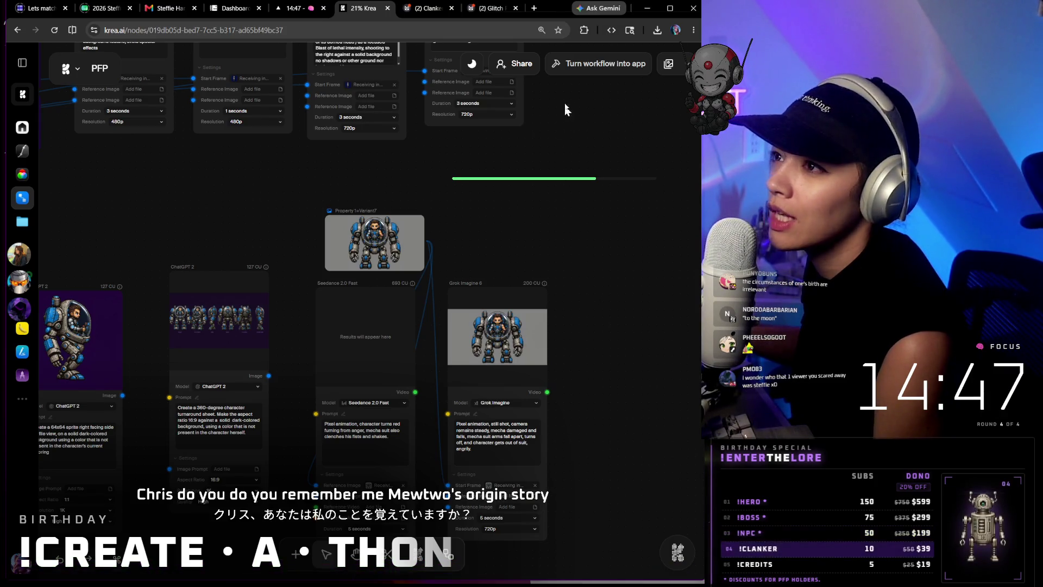
pyautogui.click(535, 11)
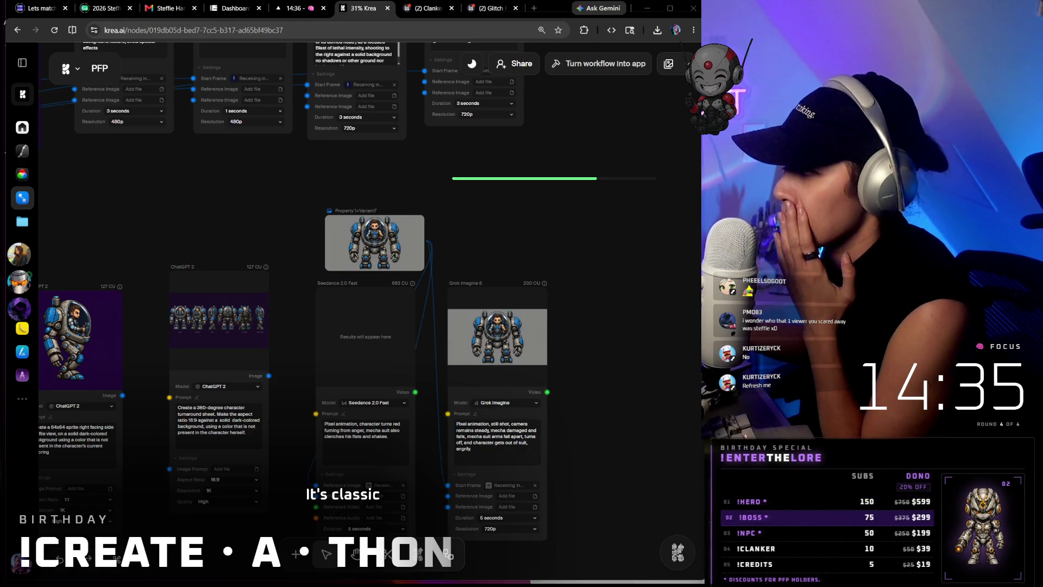
pyautogui.hotkey('alt', 'Tab')
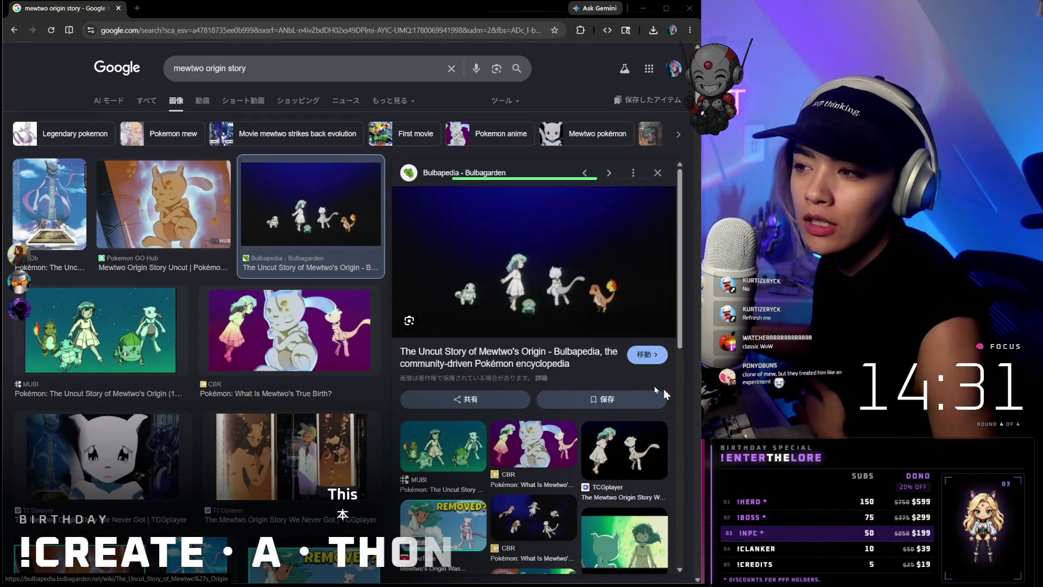
# - Preview the Mewtwo's True Birth, crying Mewtwo TCGplayer, Bulbapedia and MUBI origin results
pyautogui.click(268, 313)
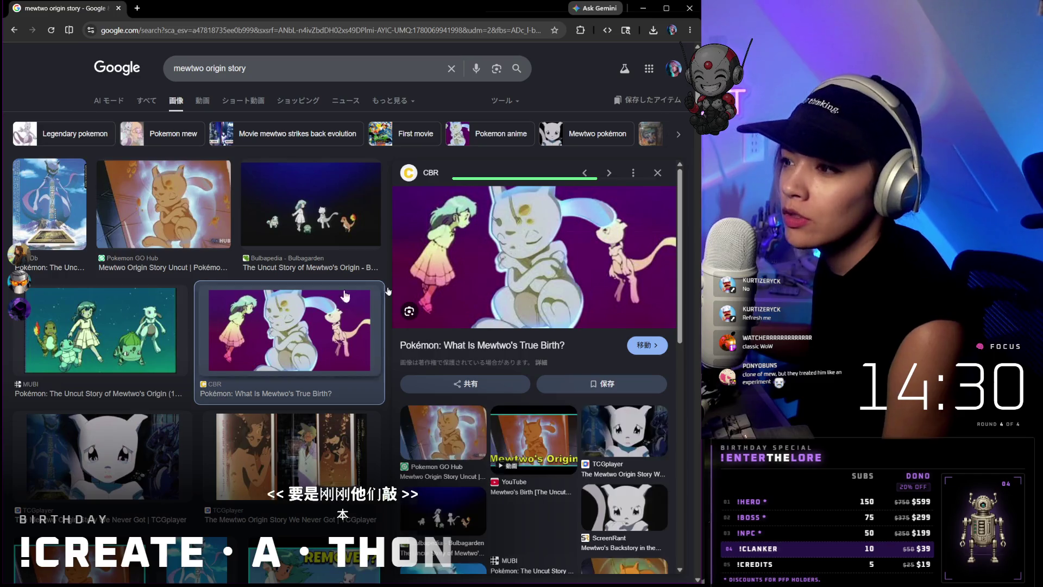
pyautogui.scroll(-1, 599, 281)
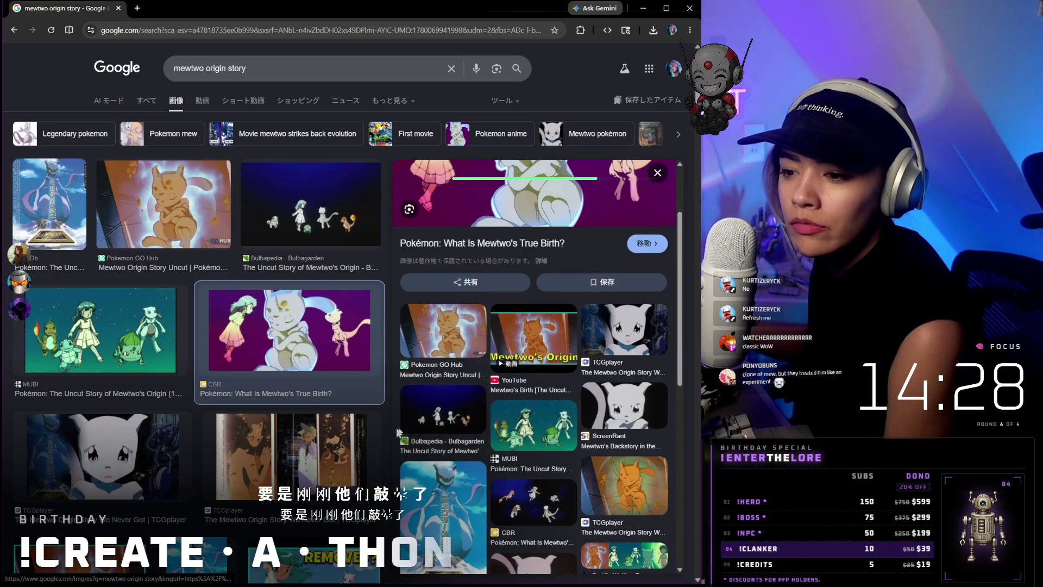
pyautogui.click(175, 477)
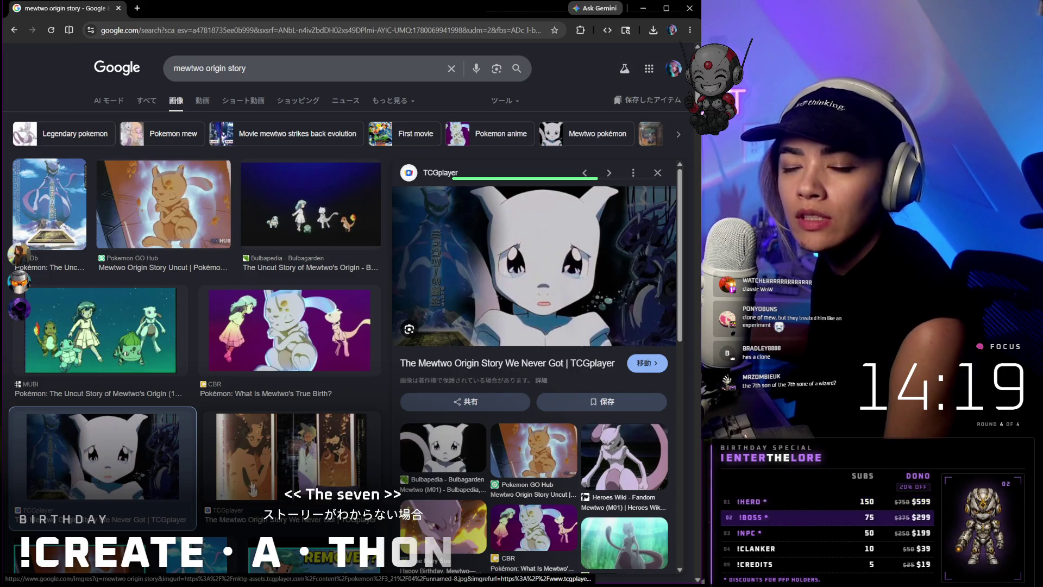
pyautogui.click(349, 194)
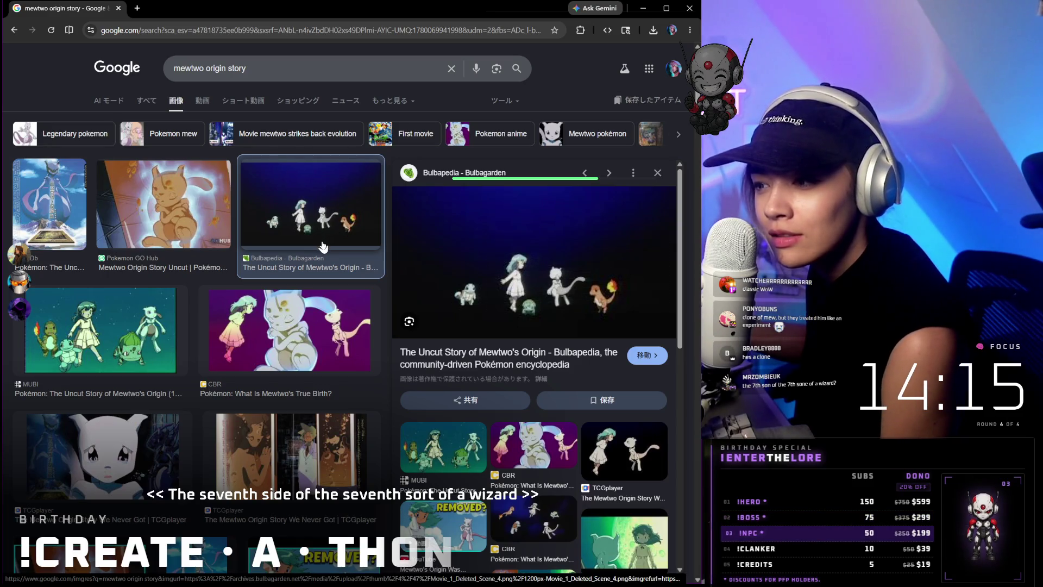
pyautogui.scroll(-1, 333, 257)
pyautogui.click(454, 382)
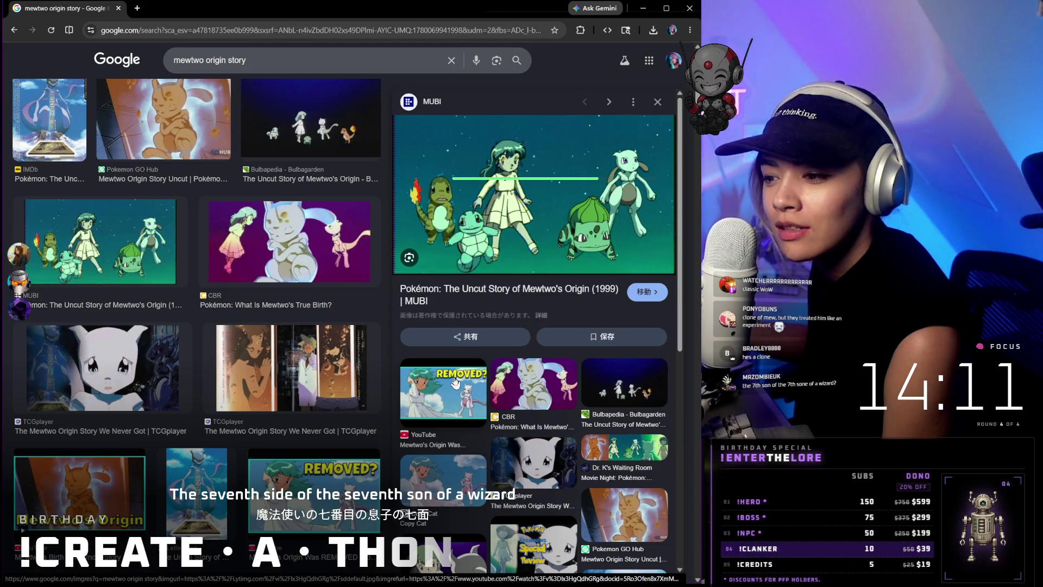
# - Preview the REMOVED? YouTube, In The End video and Facebook collage results, then return to Krea
pyautogui.click(453, 382)
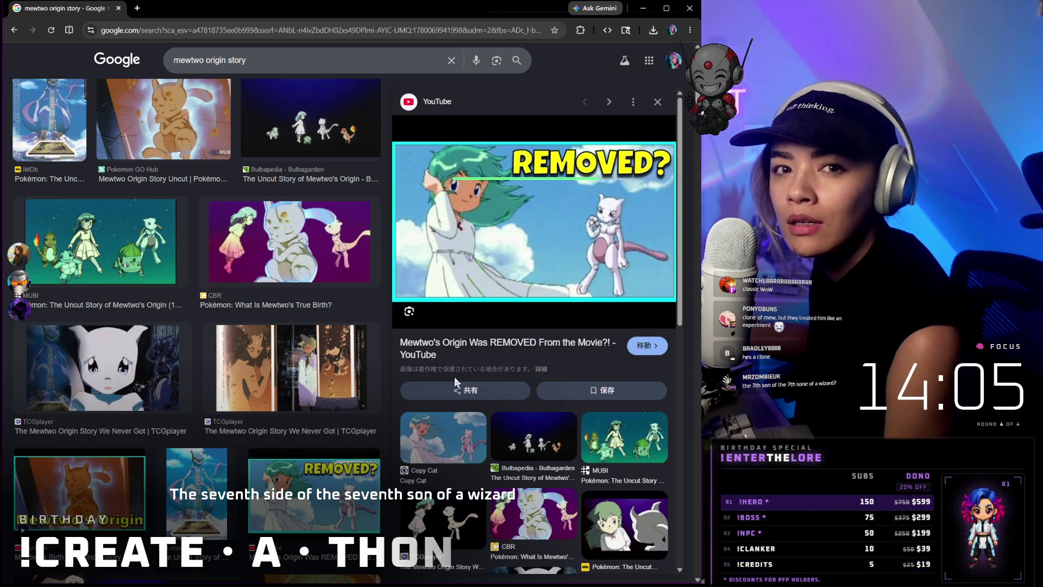
pyautogui.scroll(-3, 454, 376)
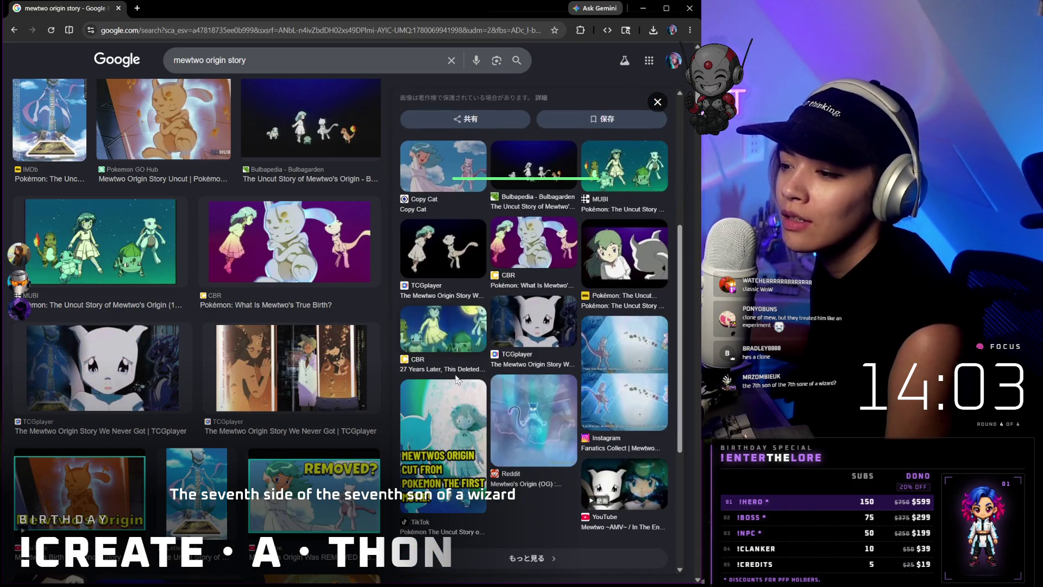
pyautogui.click(607, 463)
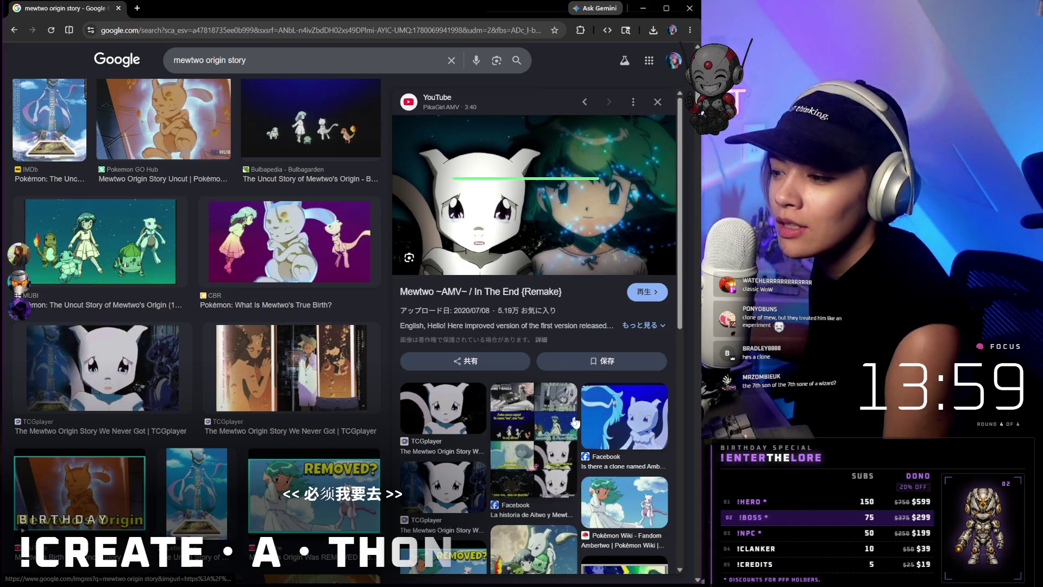
pyautogui.click(557, 432)
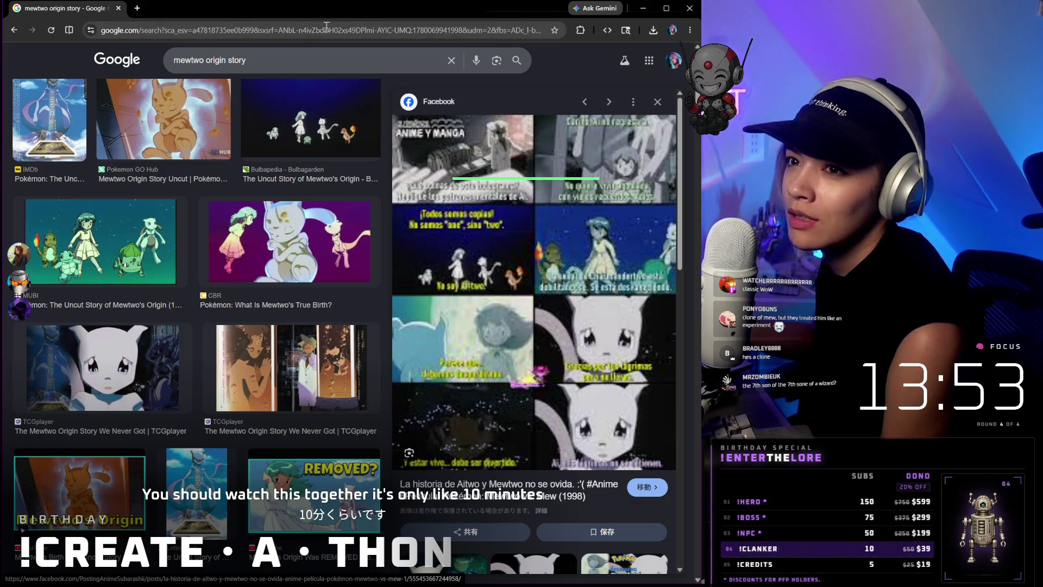
pyautogui.click(642, 7)
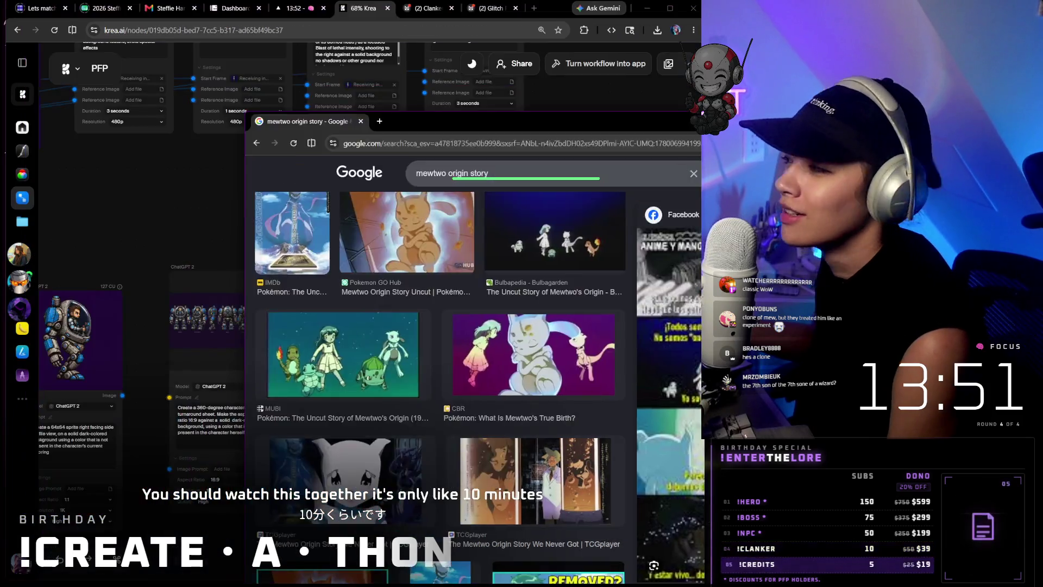
pyautogui.moveTo(498, 335)
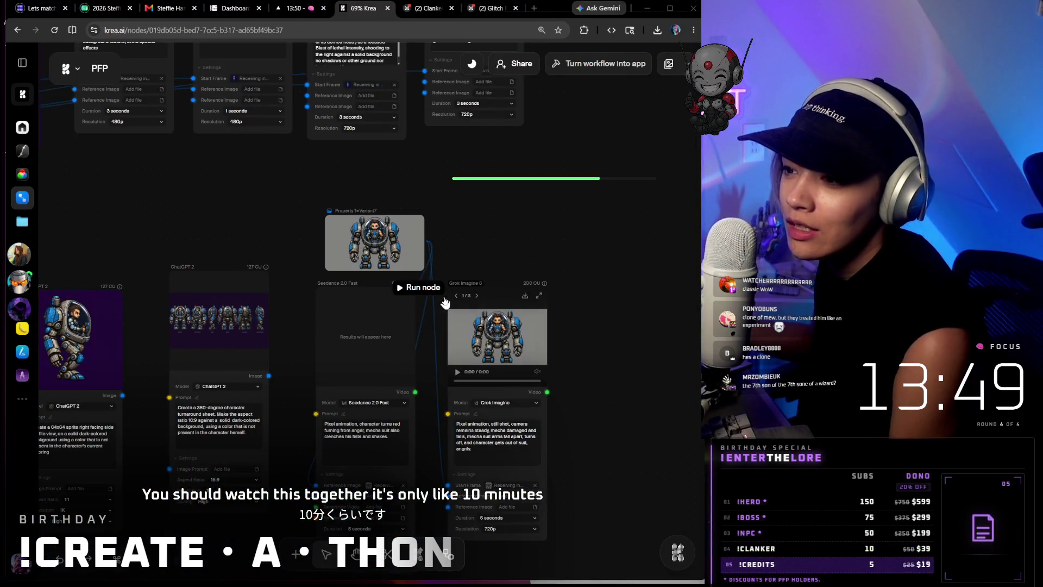
# - Show the Grok Imagine node's new video result and begin editing its prompt
pyautogui.click(482, 369)
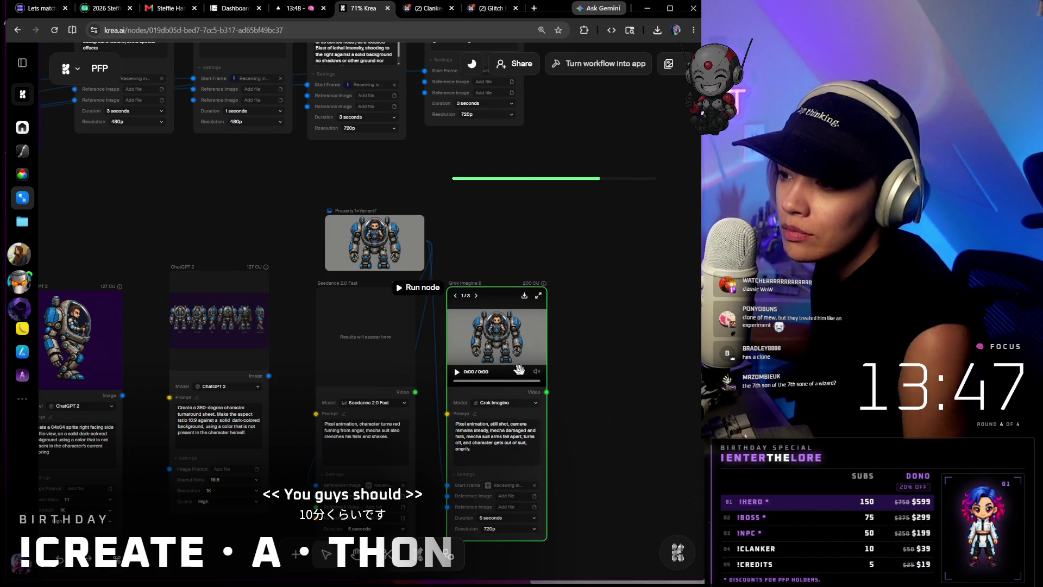
pyautogui.scroll(5, 482, 368)
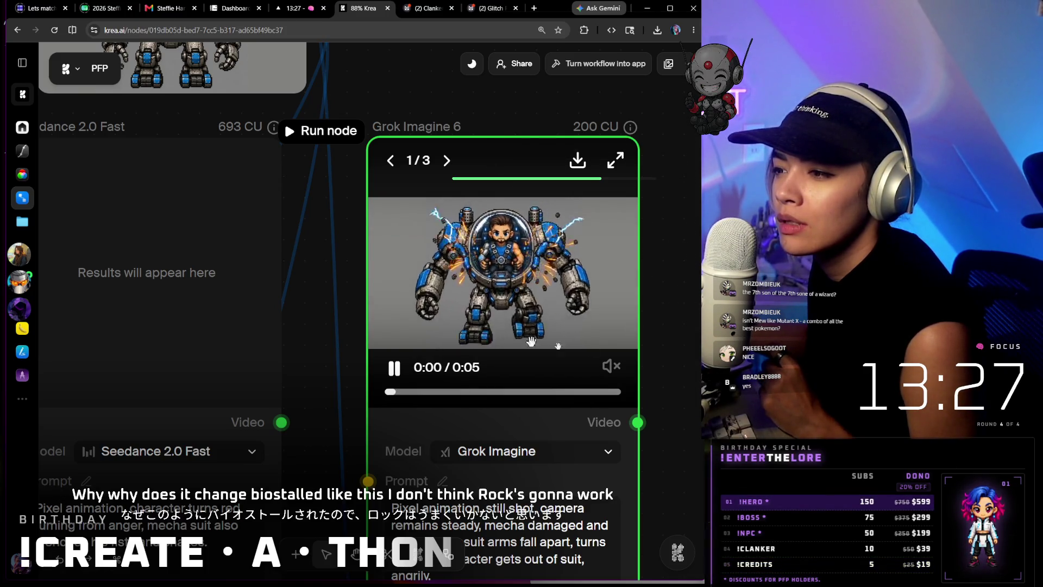
pyautogui.scroll(-3, 628, 367)
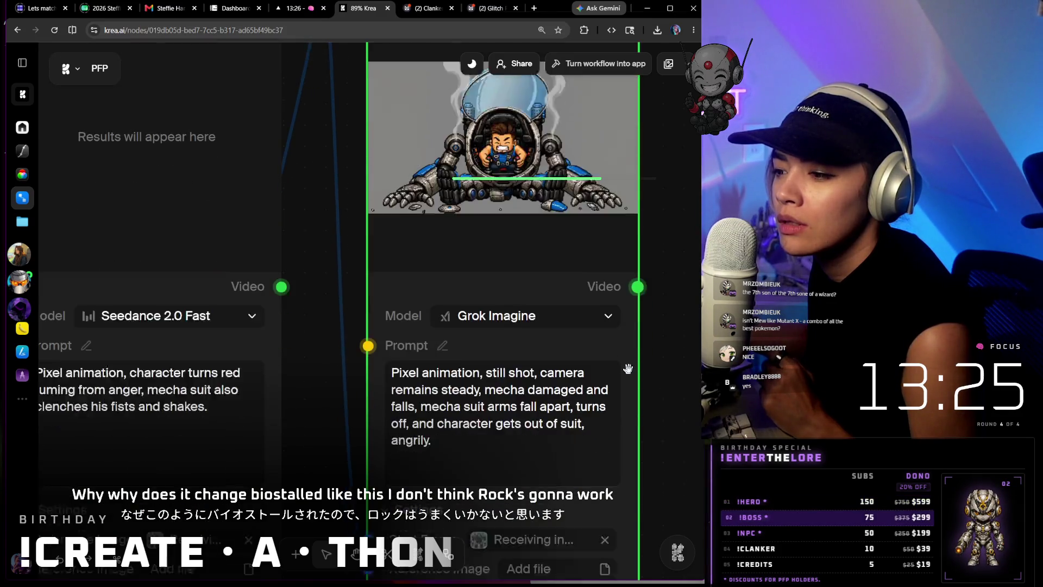
pyautogui.click(487, 408)
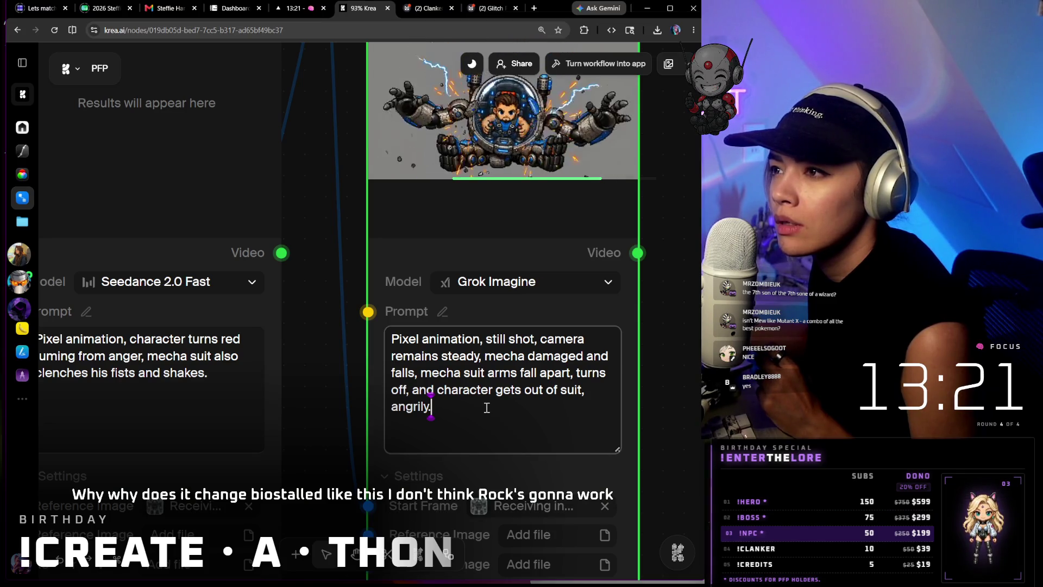
# - Replace 'gets out of suit, angrily.' with 'falls face down.' and run the node with ctrl+Return
pyautogui.moveTo(487, 408); pyautogui.dragTo(544, 397)
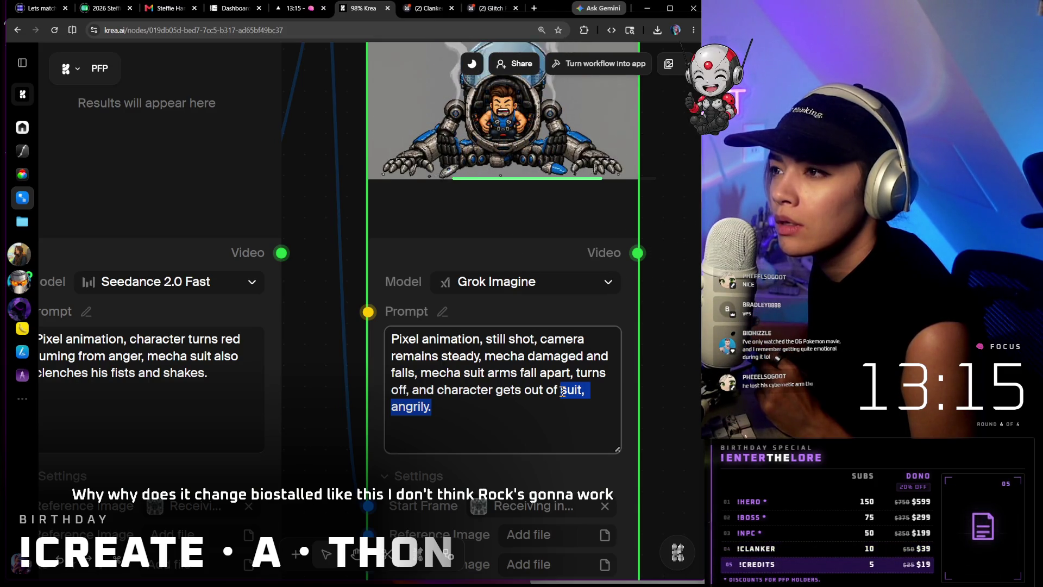
pyautogui.moveTo(561, 391); pyautogui.dragTo(497, 393)
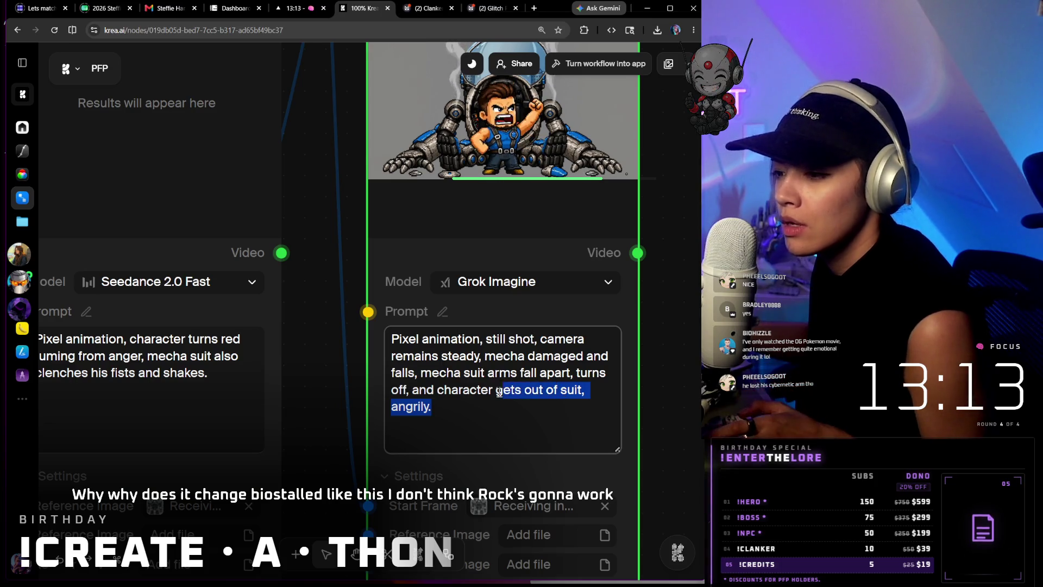
pyautogui.press('BackSpace')
pyautogui.write('fals')
pyautogui.press('BackSpace')
pyautogui.write('l')
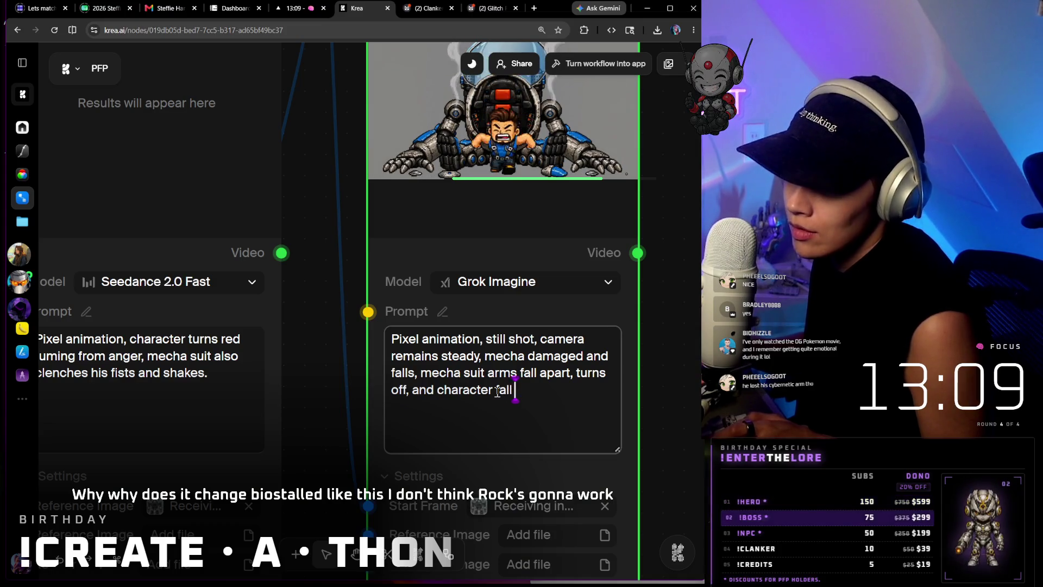
pyautogui.write('s face down.')
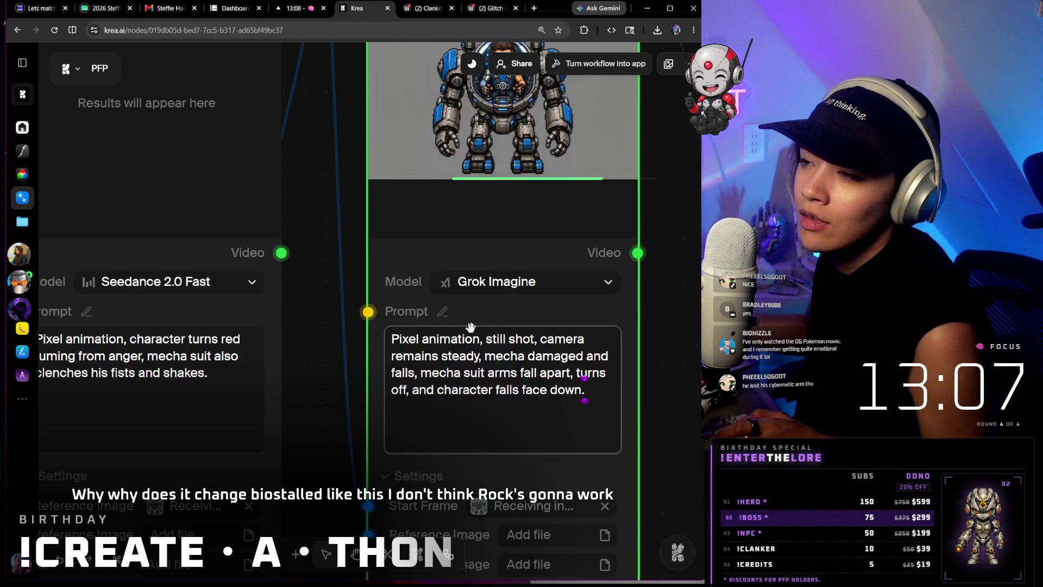
pyautogui.scroll(2, 390, 223)
pyautogui.hotkey('ctrl', 'Return')
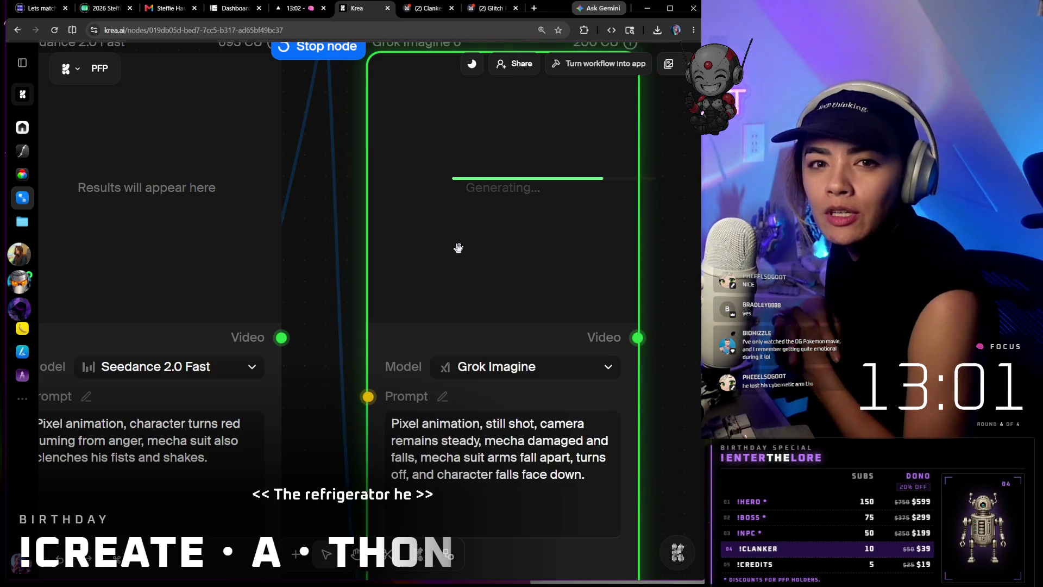
pyautogui.scroll(-2, 440, 254)
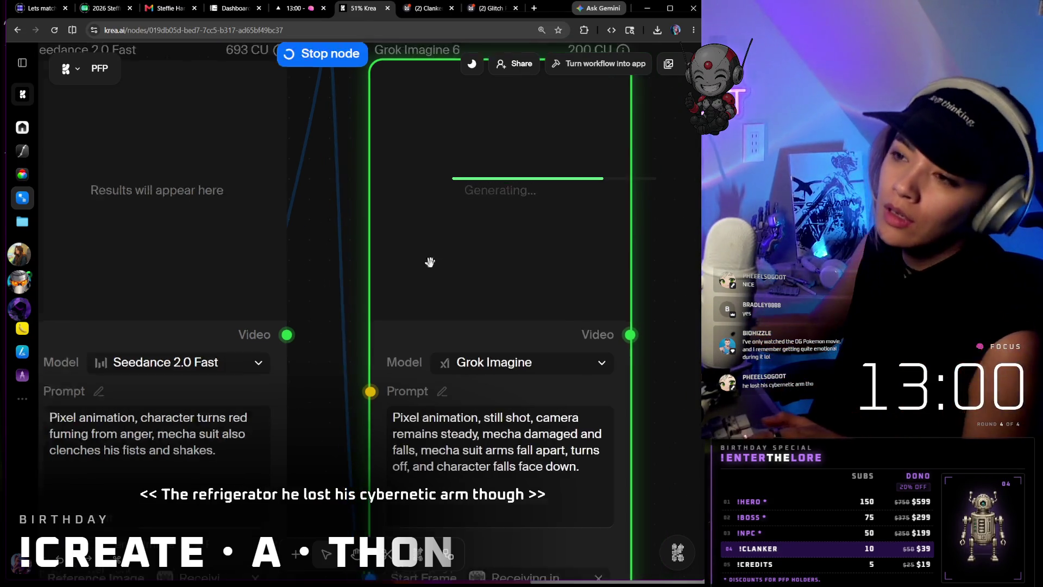
pyautogui.scroll(-2, 367, 262)
pyautogui.scroll(-2, 324, 264)
pyautogui.scroll(-2, 335, 371)
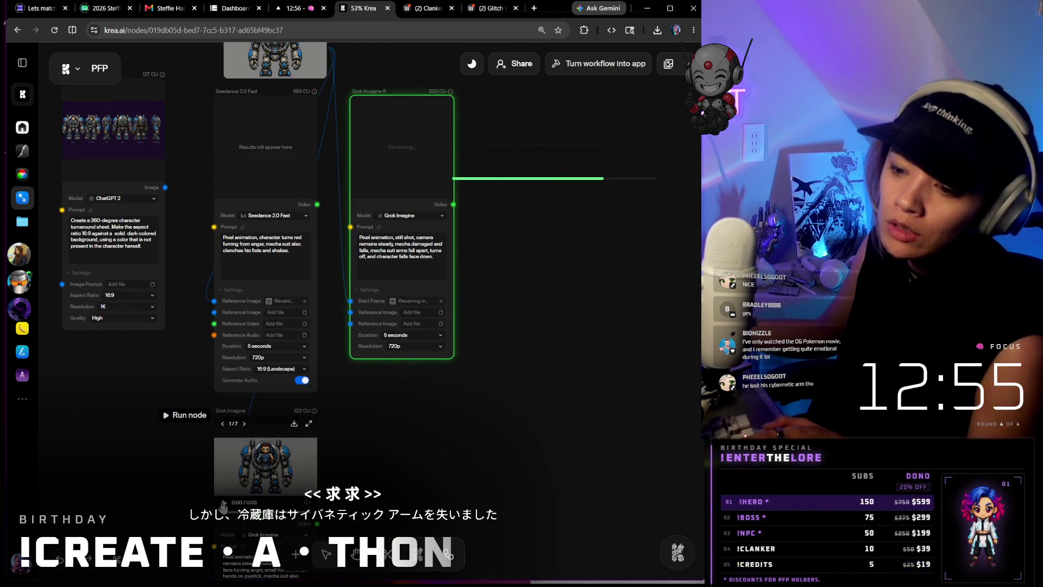
pyautogui.scroll(2, 258, 497)
pyautogui.scroll(2, 245, 495)
pyautogui.scroll(2, 220, 491)
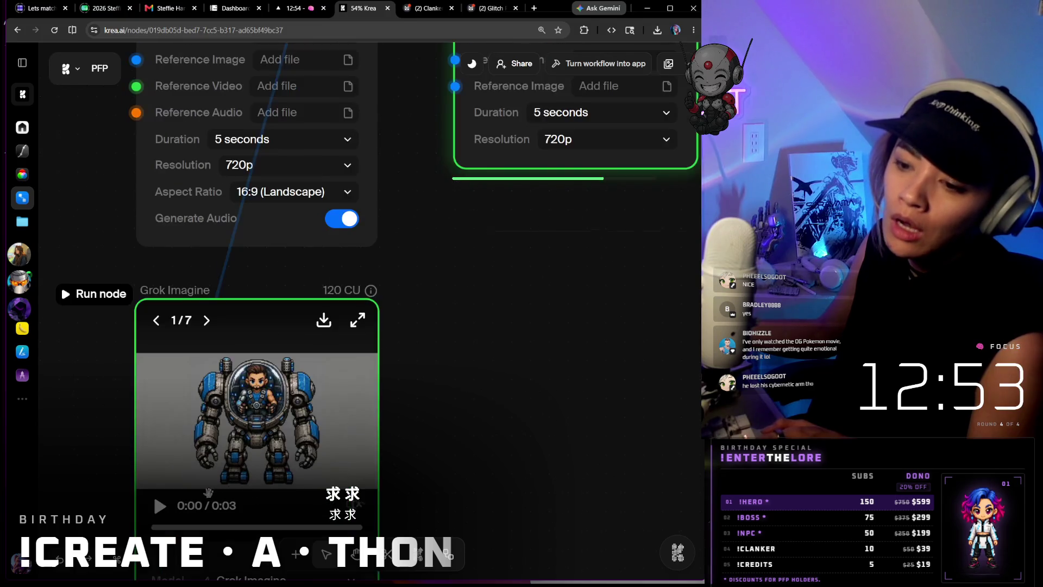
pyautogui.scroll(2, 200, 486)
pyautogui.scroll(-2, 199, 486)
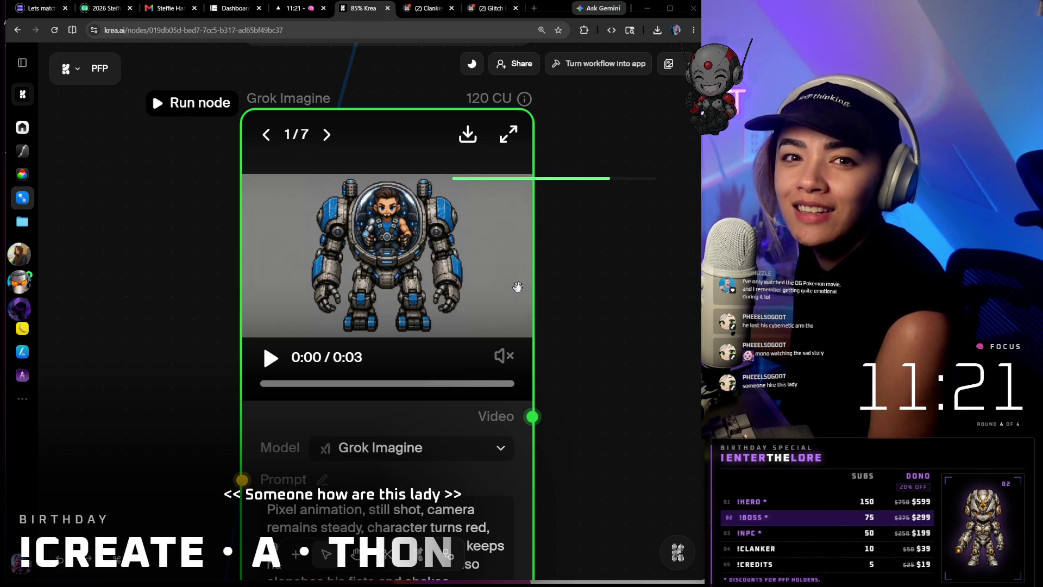
pyautogui.scroll(1, 275, 379)
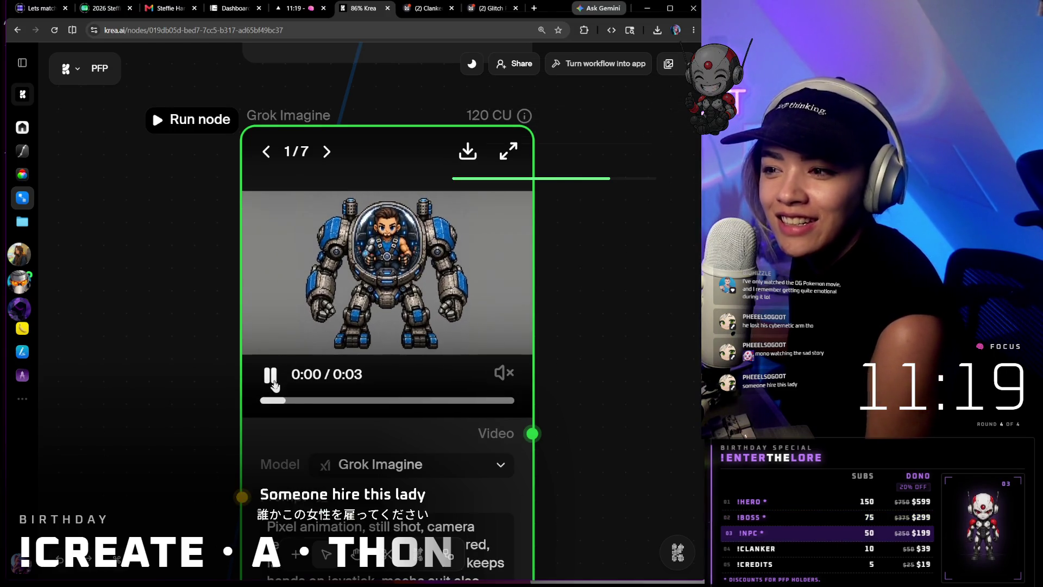
pyautogui.scroll(2, 576, 365)
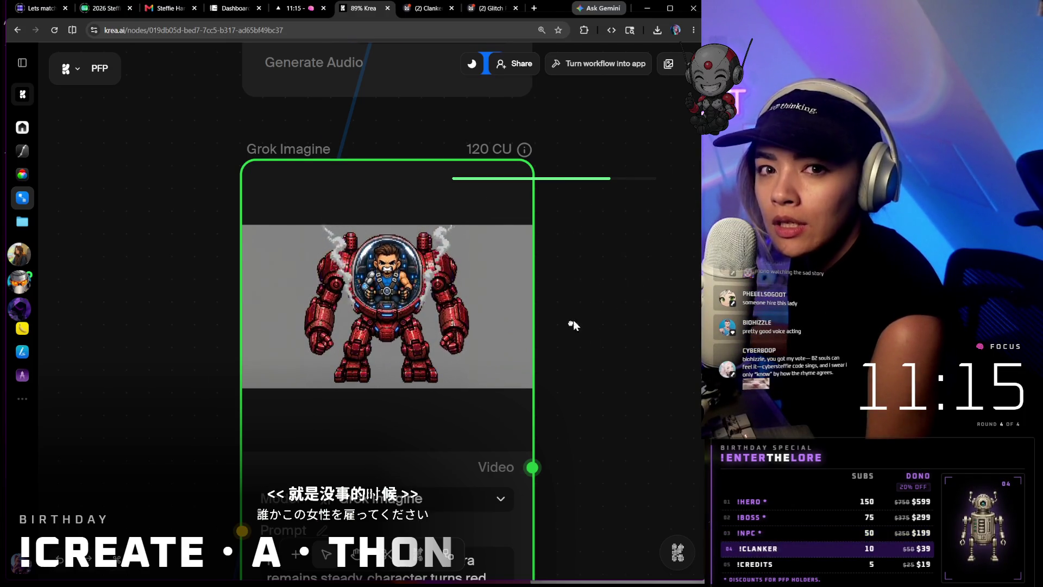
pyautogui.scroll(10, 578, 359)
pyautogui.hscroll(10, 427, 398)
pyautogui.scroll(2, 427, 398)
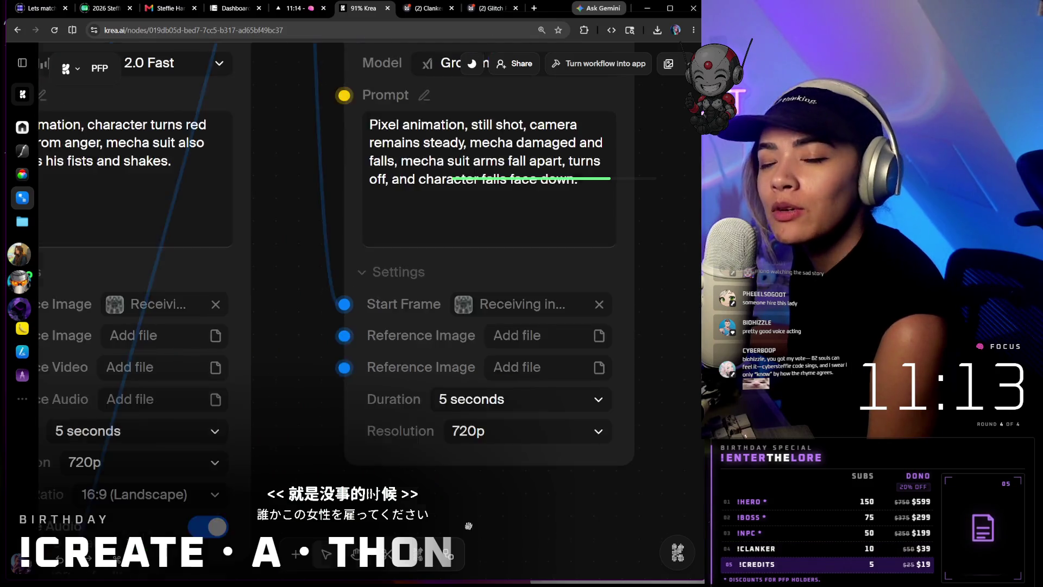
pyautogui.scroll(1, 650, 319)
pyautogui.scroll(2, 665, 294)
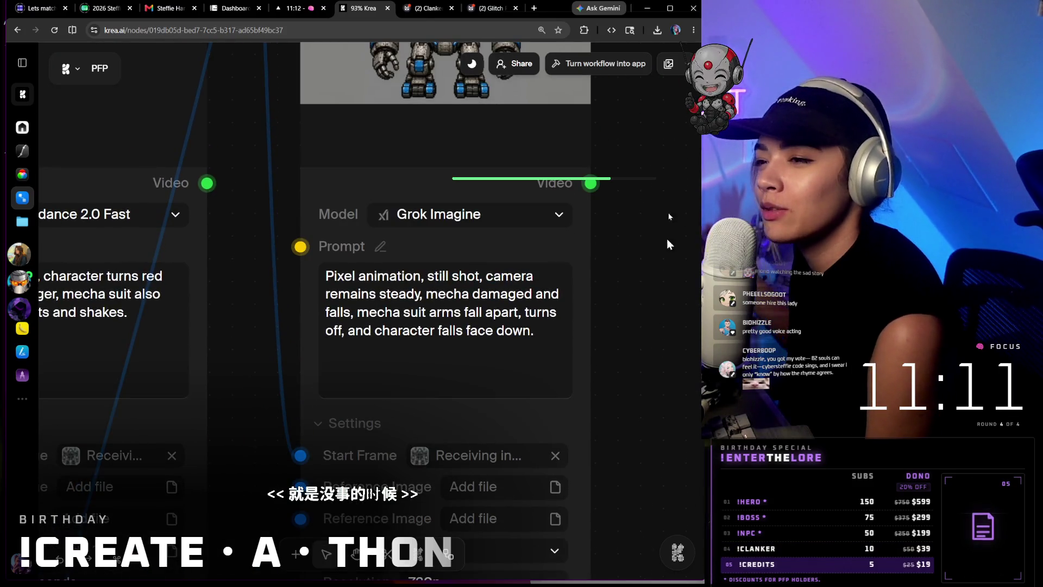
pyautogui.scroll(5, 487, 196)
pyautogui.scroll(1, 316, 243)
pyautogui.moveTo(445, 278)
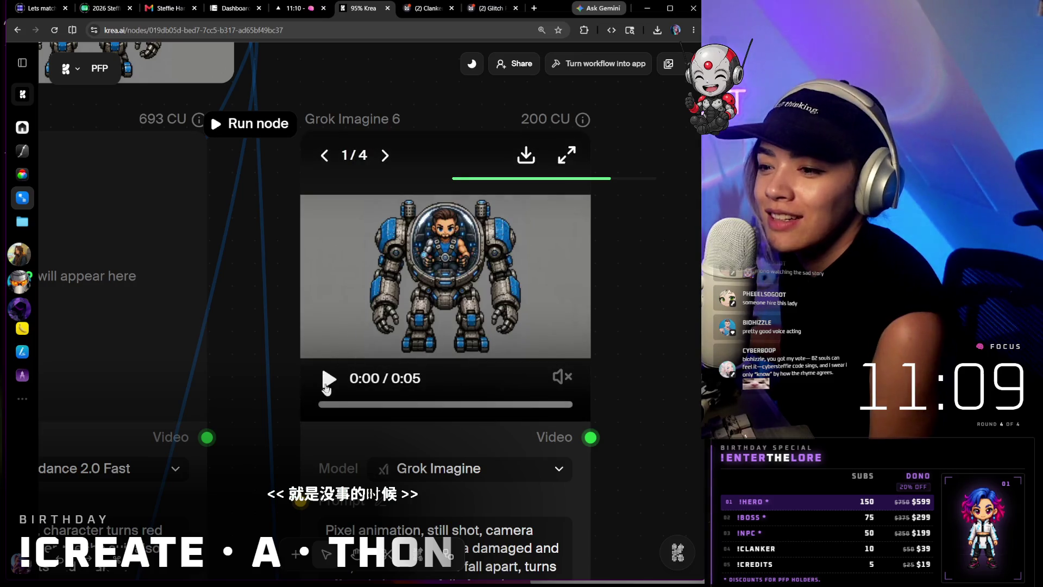
# - Play the newly finished Grok Imagine 6 mecha collapse video
pyautogui.click(334, 397)
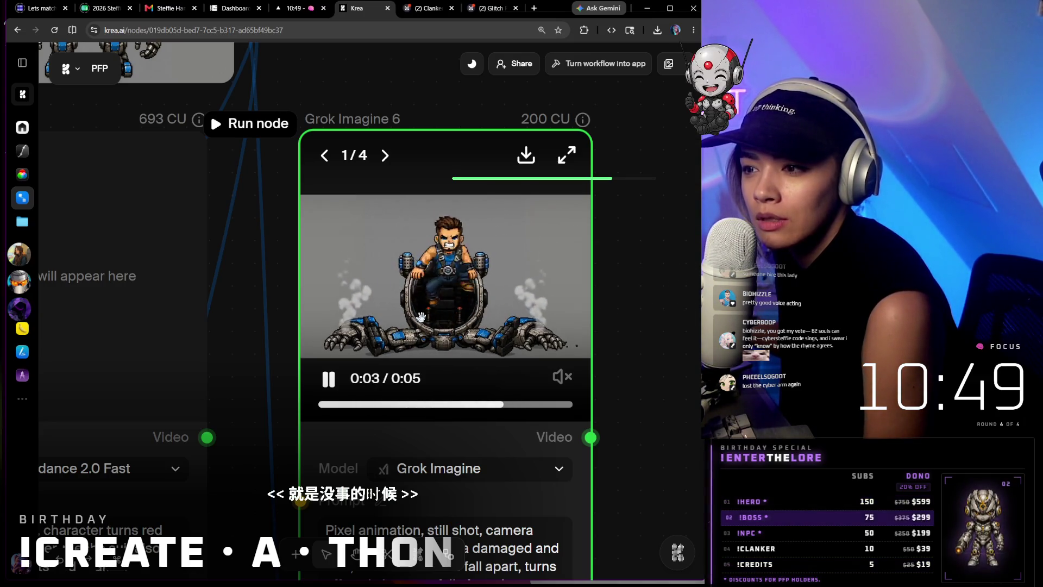
pyautogui.scroll(-2, 515, 499)
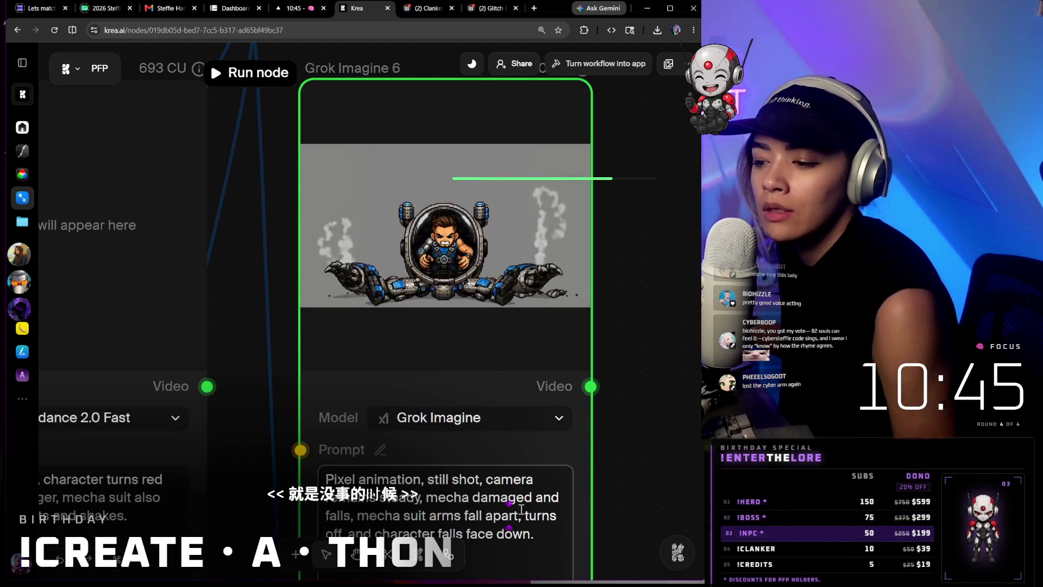
# - Place the cursor in the Grok Imagine prompt just before 'turns off'
pyautogui.click(526, 515)
pyautogui.write('main')
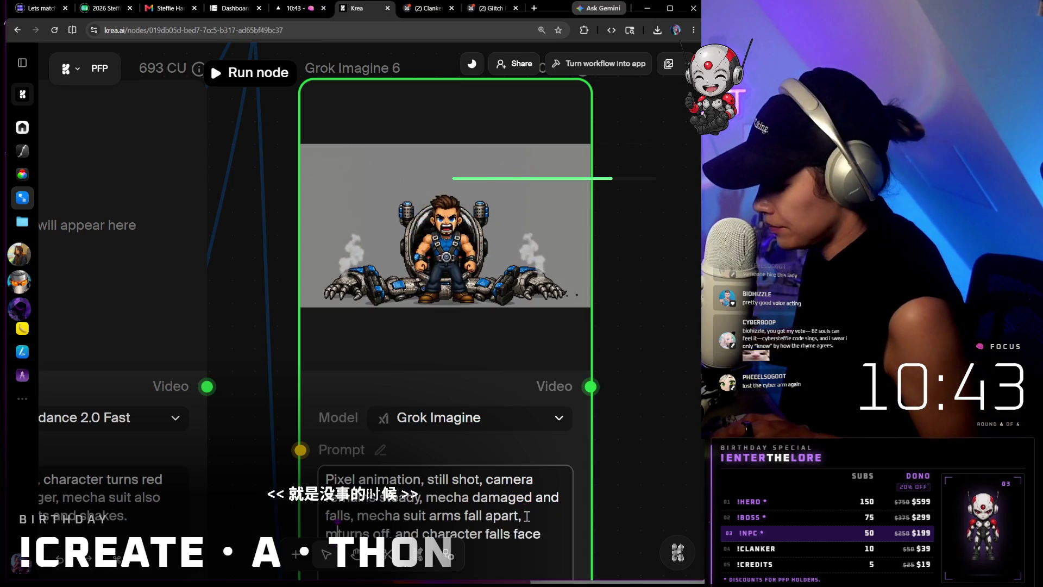
pyautogui.write('taining cyber')
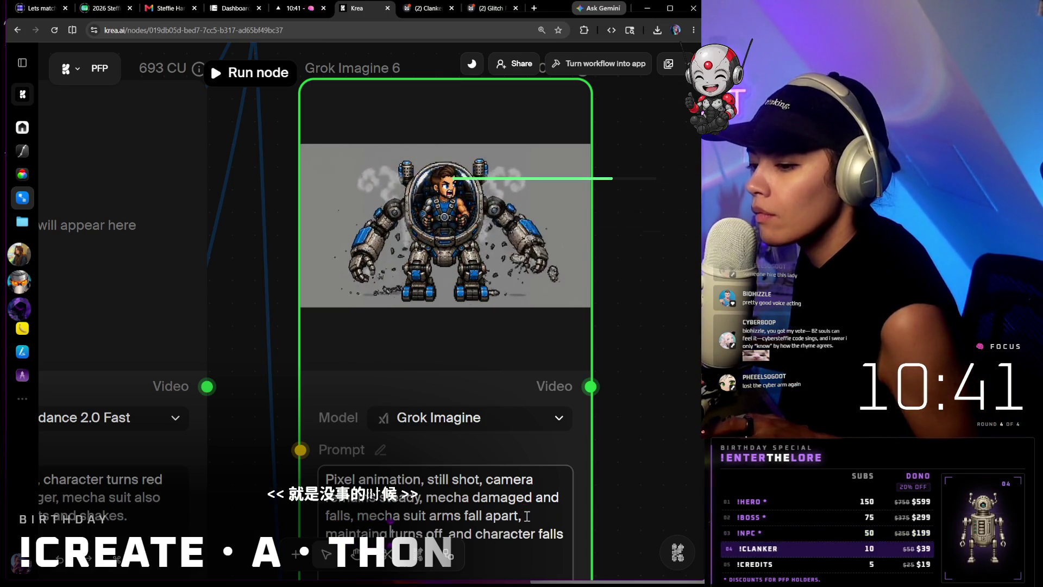
pyautogui.write('arm,')
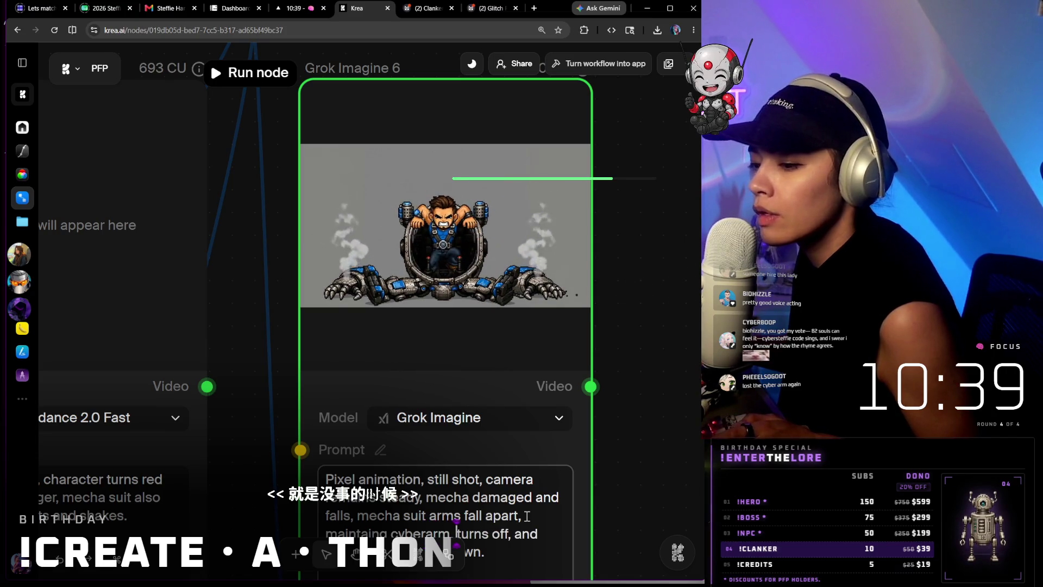
# - Run the node with the 'maintaining cyberarm,' prompt and play the resulting mecha video
pyautogui.click(257, 73)
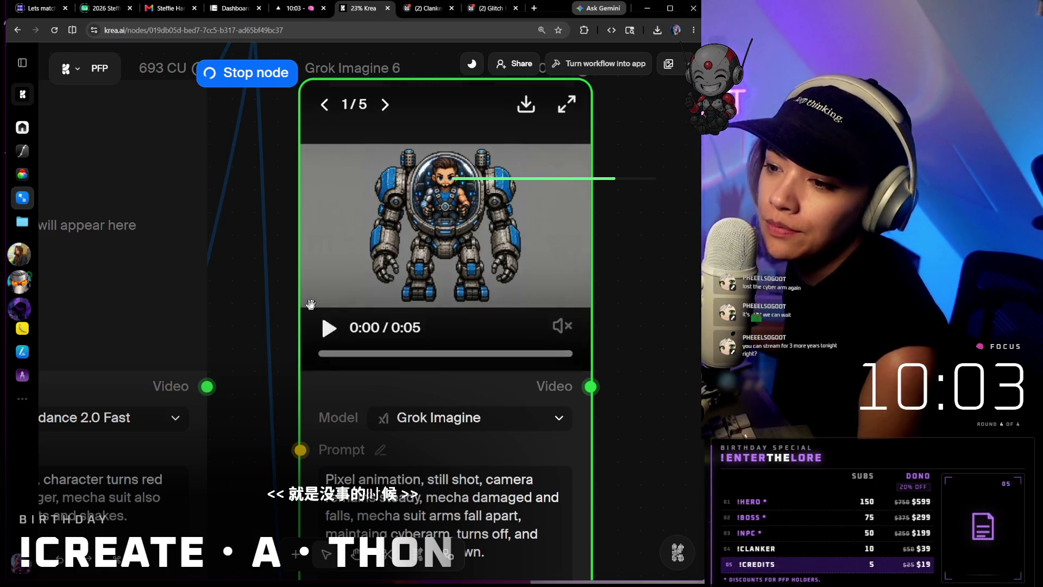
pyautogui.click(330, 330)
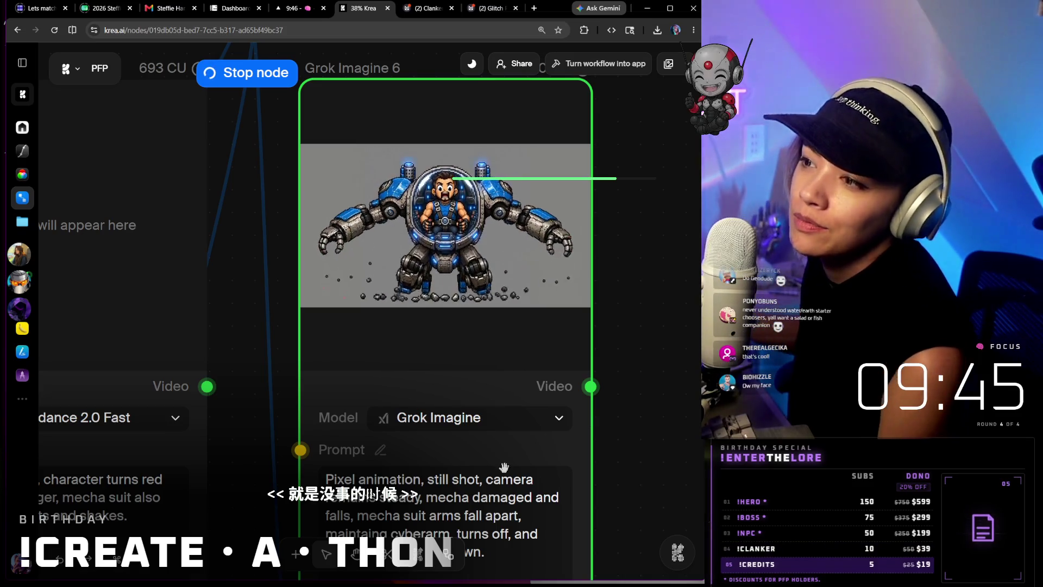
pyautogui.scroll(-1, 537, 429)
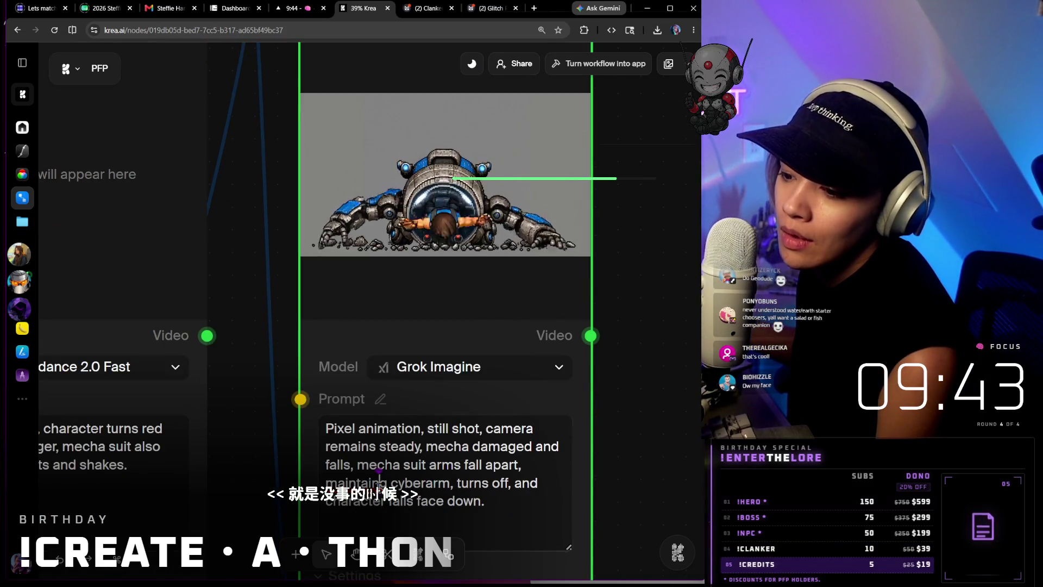
# - Check the video node's context options, dismiss them, and focus the Grok Imagine prompt
pyautogui.rightClick(371, 481)
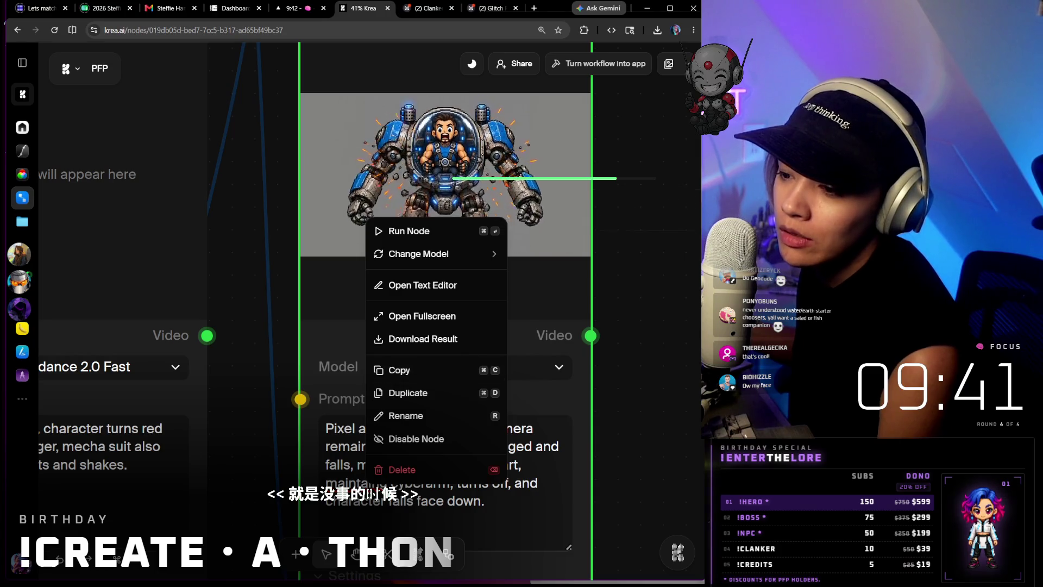
pyautogui.click(391, 473)
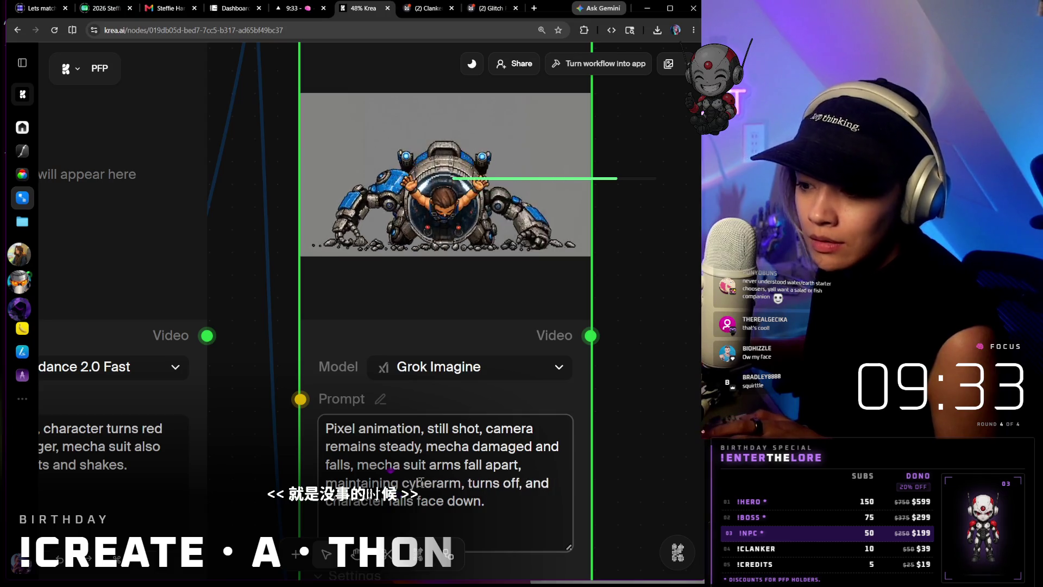
pyautogui.scroll(-2, 593, 443)
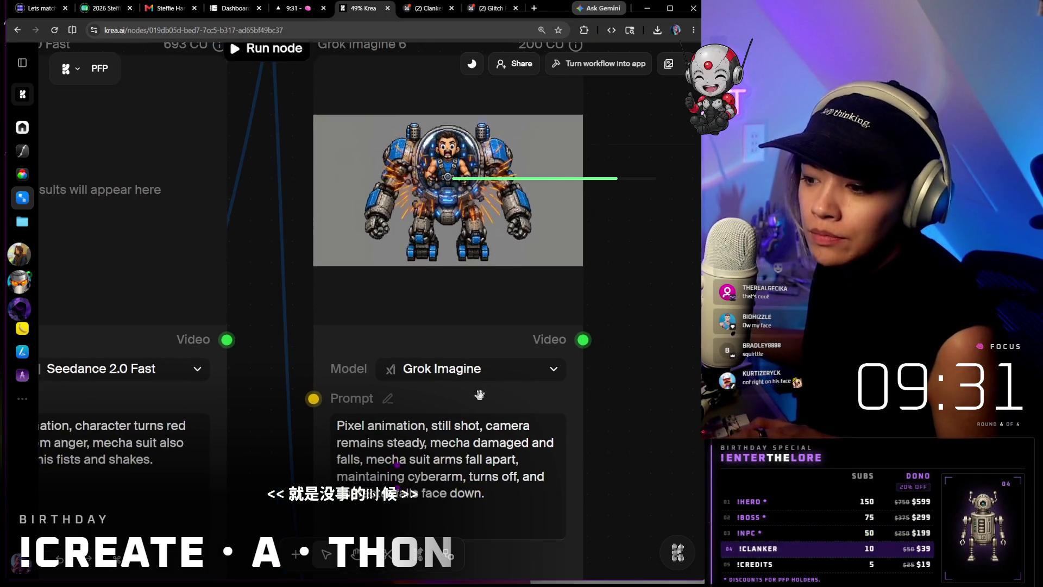
pyautogui.click(448, 463)
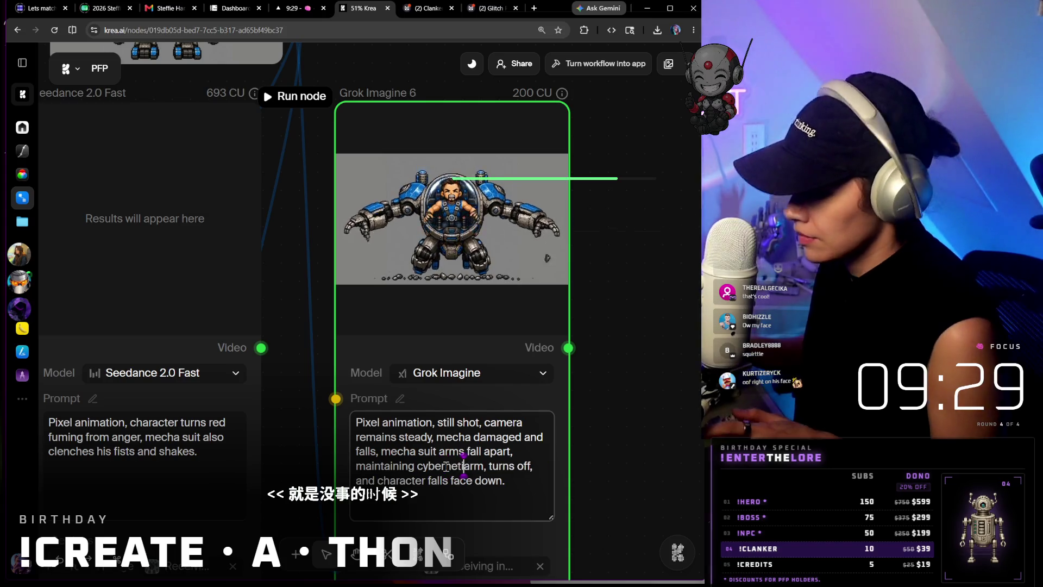
pyautogui.write('netic')
# - Regenerate the mecha video, play it, then return to the previous generated clip
pyautogui.click(297, 96)
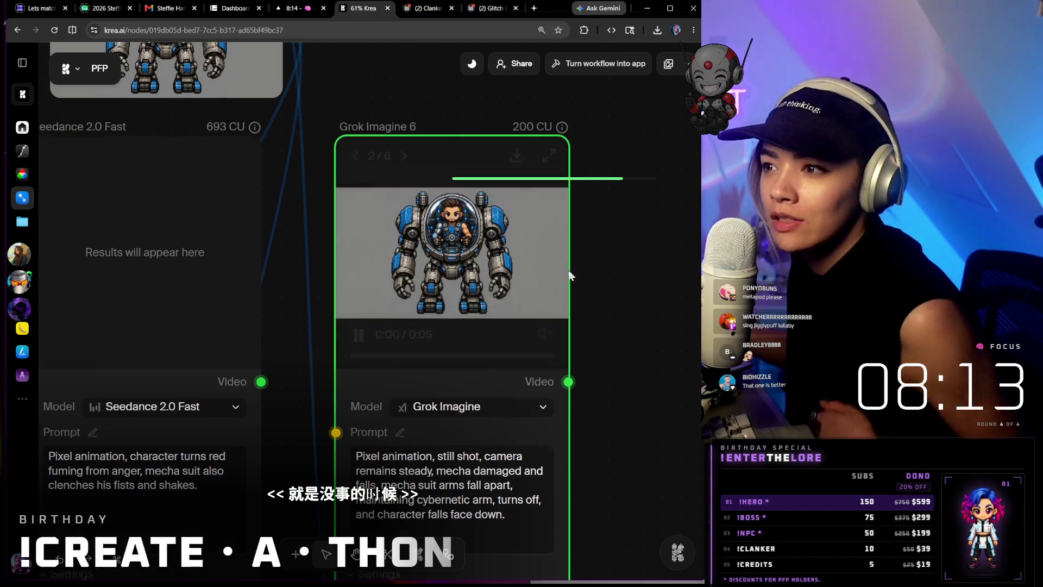
pyautogui.scroll(3, 583, 286)
pyautogui.scroll(2, 583, 293)
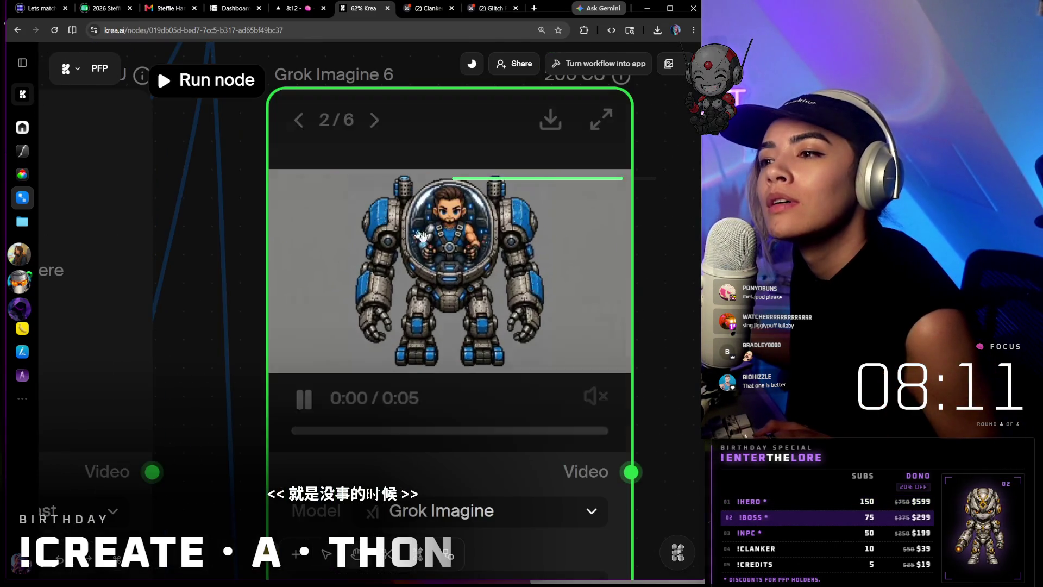
pyautogui.click(311, 403)
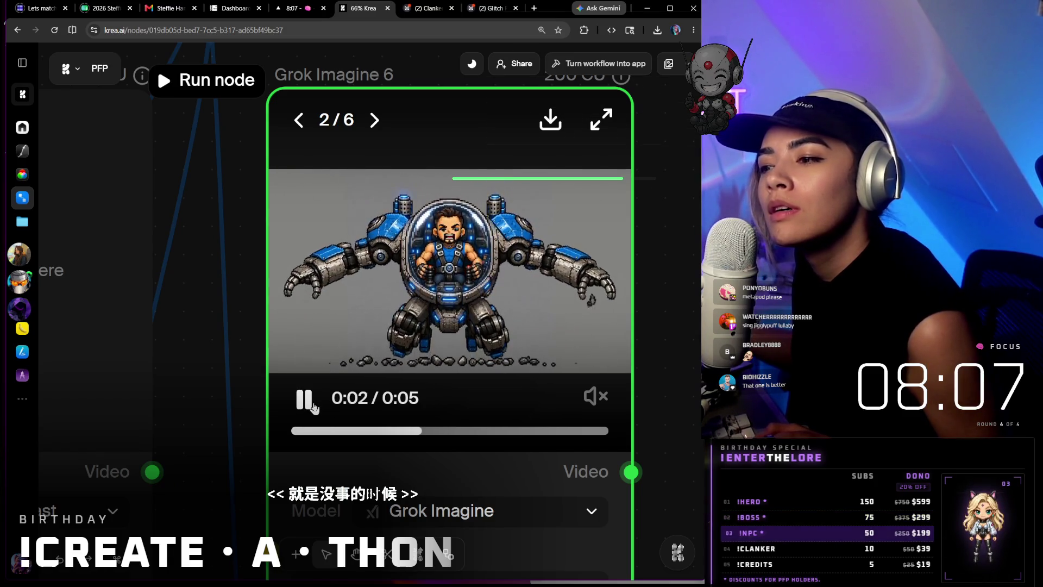
pyautogui.click(301, 119)
pyautogui.click(303, 399)
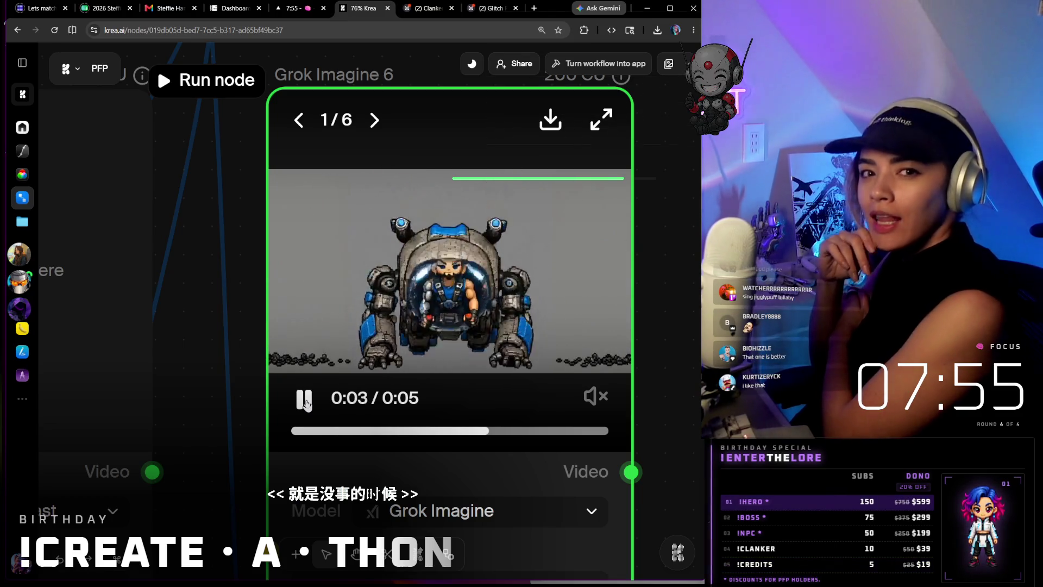
pyautogui.scroll(-5, 392, 326)
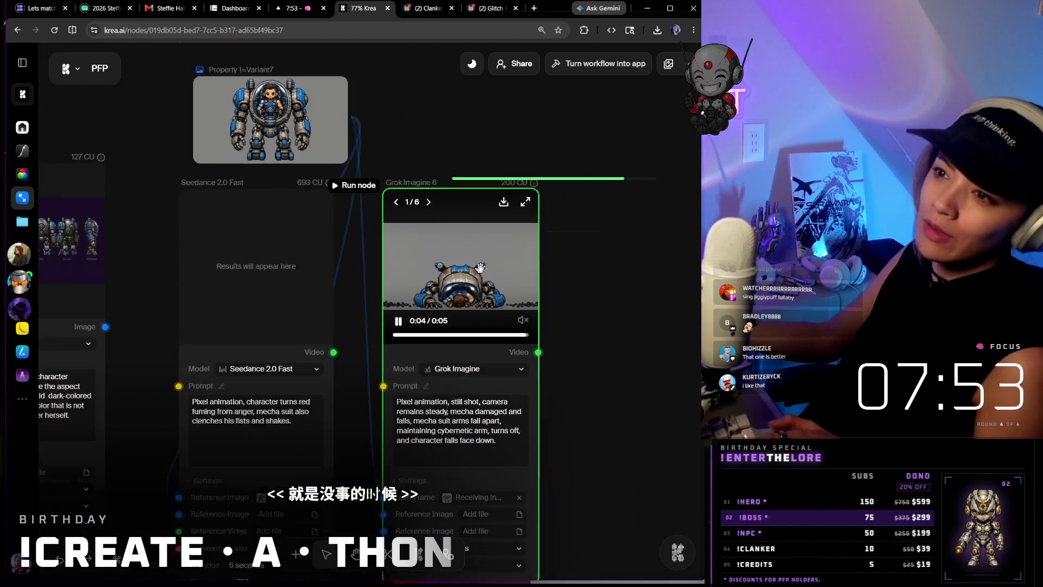
pyautogui.scroll(-2, 481, 269)
pyautogui.scroll(-2, 481, 269)
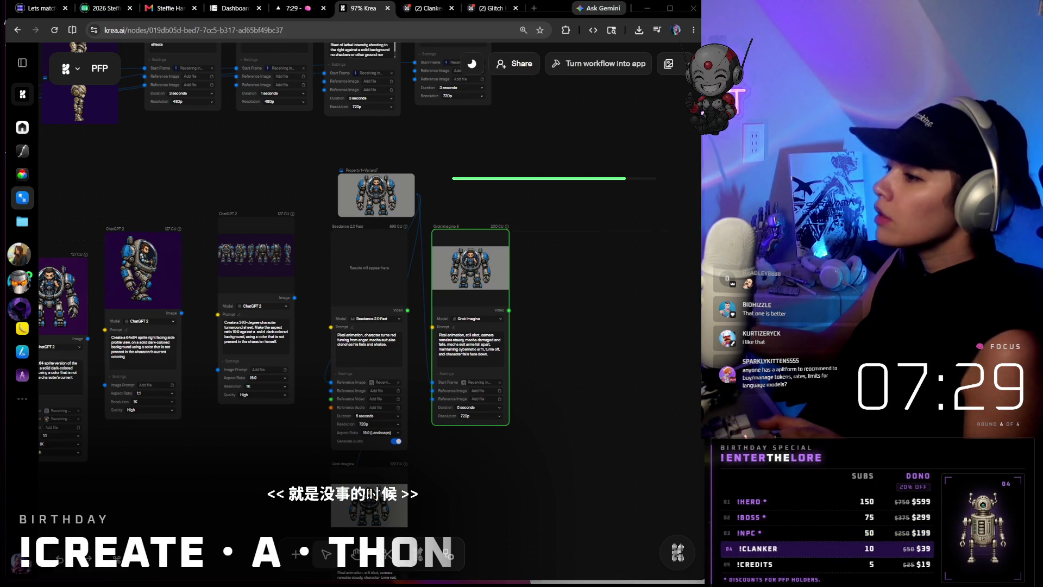
pyautogui.hotkey('alt', 'Tab')
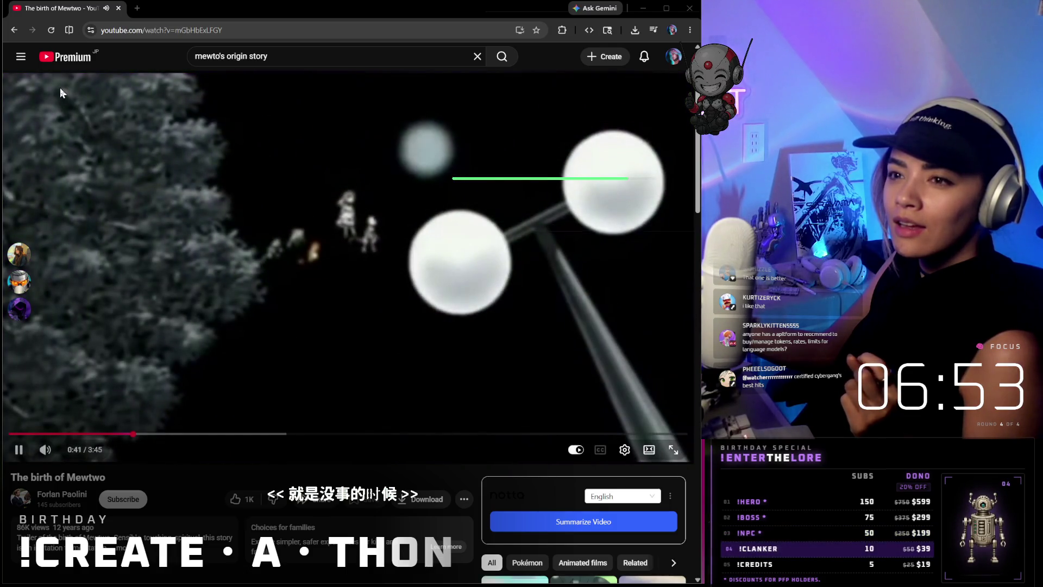
pyautogui.click(13, 33)
pyautogui.moveTo(81, 16)
pyautogui.mouseDown()
pyautogui.moveTo(569, 72)
pyautogui.moveTo(1023, 72)
pyautogui.mouseUp()
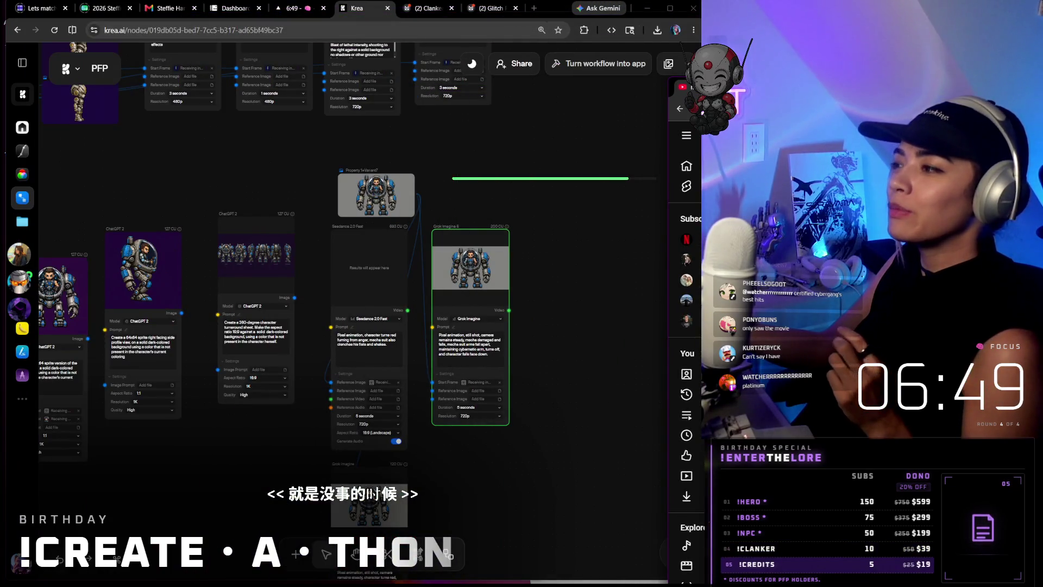
pyautogui.hotkey('alt', 'Tab')
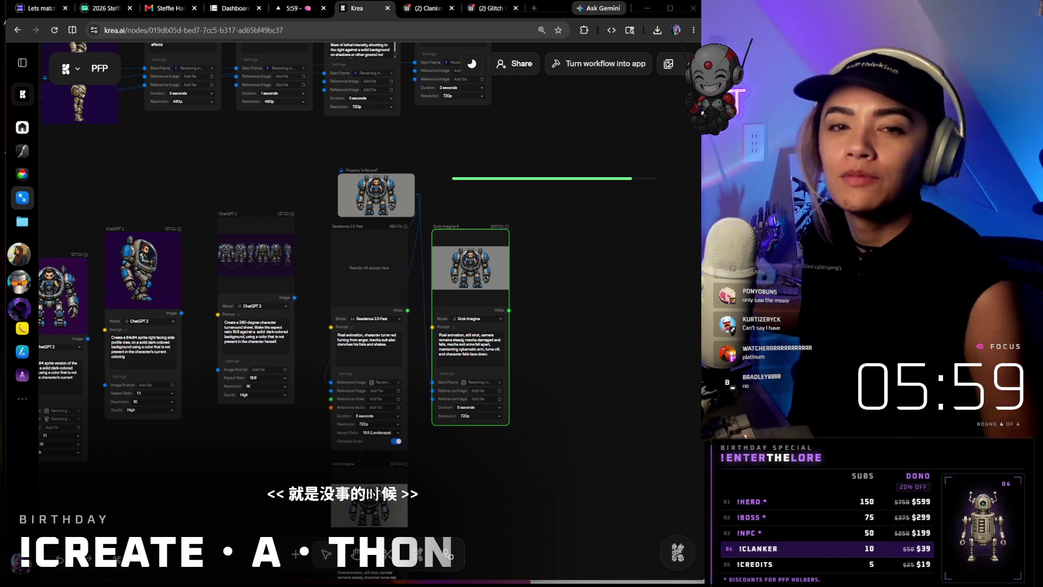
pyautogui.scroll(-3, 519, 182)
pyautogui.scroll(-1, 532, 161)
pyautogui.scroll(2, 520, 224)
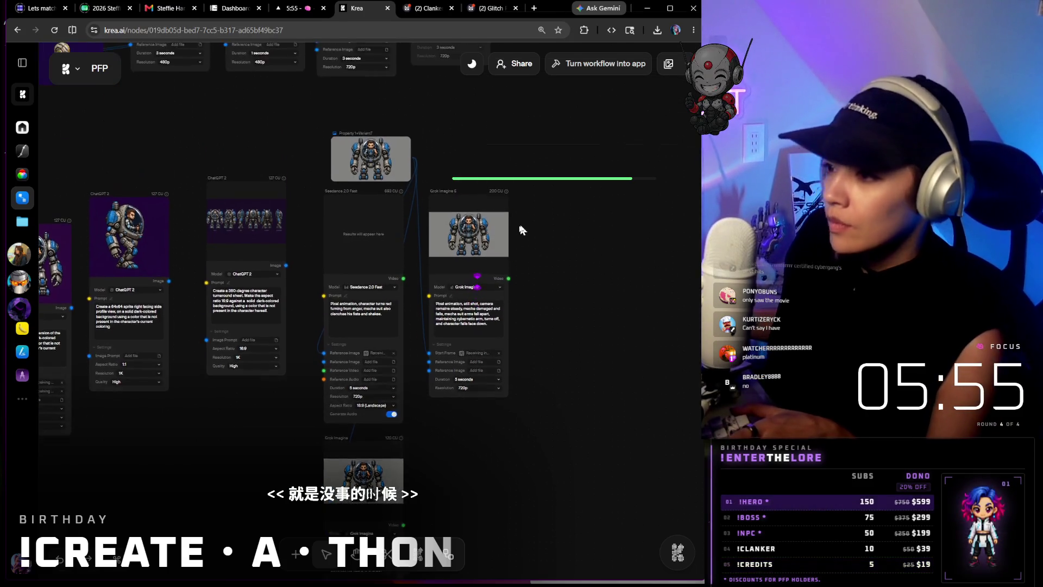
pyautogui.scroll(2, 520, 225)
pyautogui.scroll(-2, 462, 258)
pyautogui.scroll(1, 424, 228)
pyautogui.scroll(-1, 367, 179)
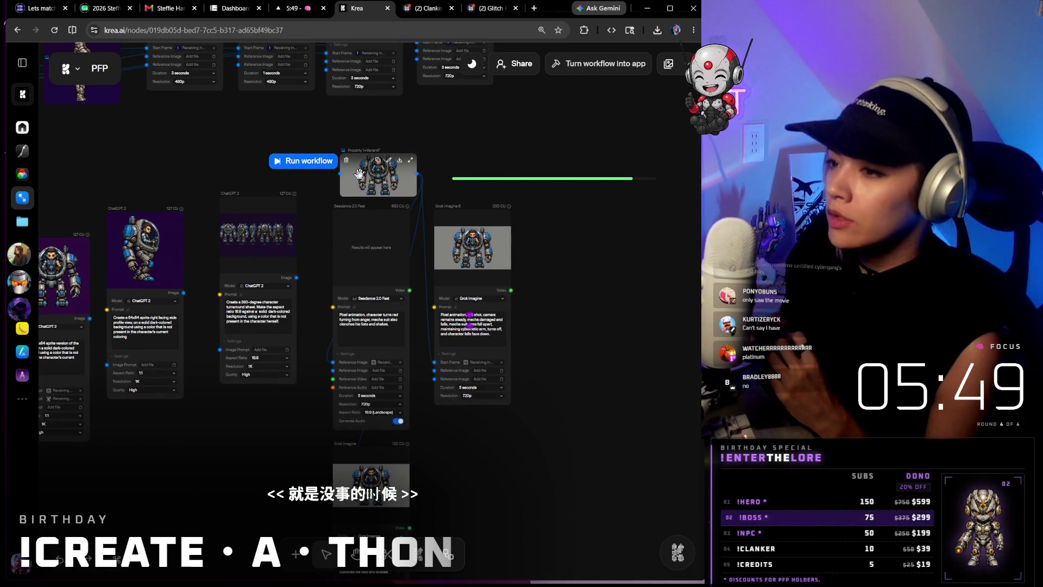
# - Switch from Krea to the Clanker board in Milanote
pyautogui.click(430, 14)
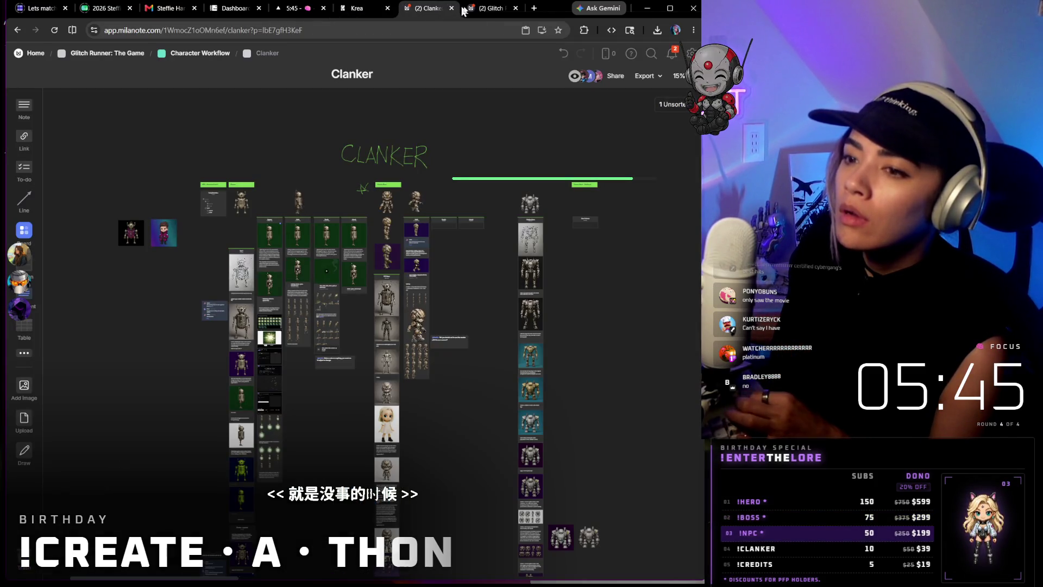
# - Glance at the Glitch Runner board, then go up to Character Workflow and into the BioHizzle board
pyautogui.click(479, 10)
pyautogui.click(426, 12)
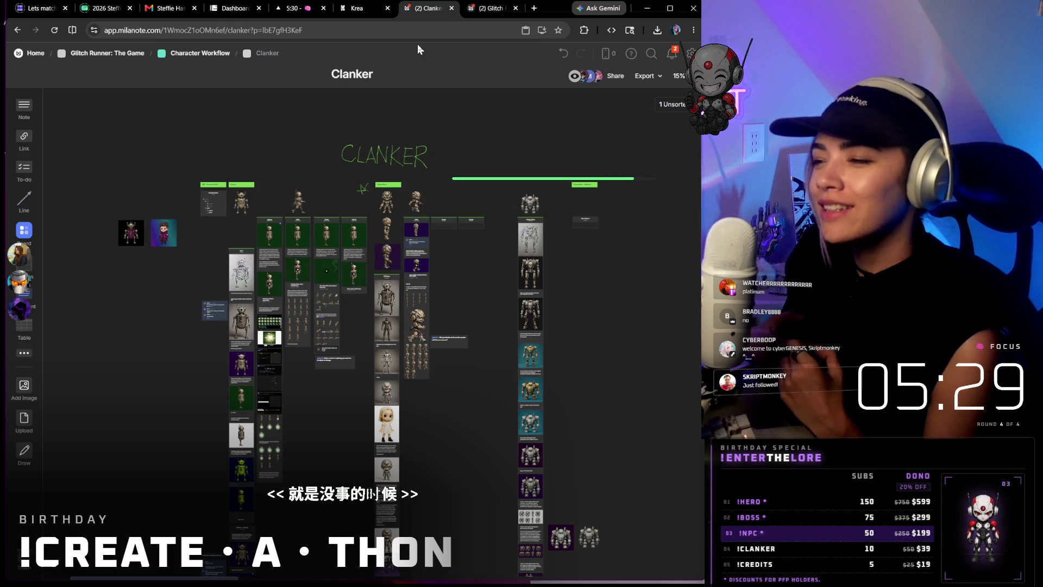
pyautogui.click(218, 58)
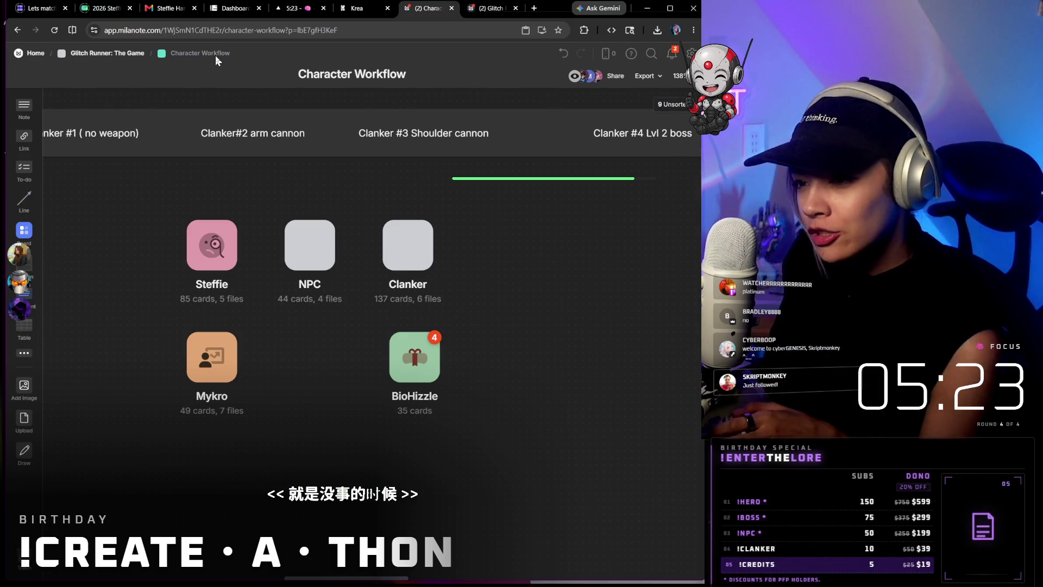
pyautogui.click(422, 353)
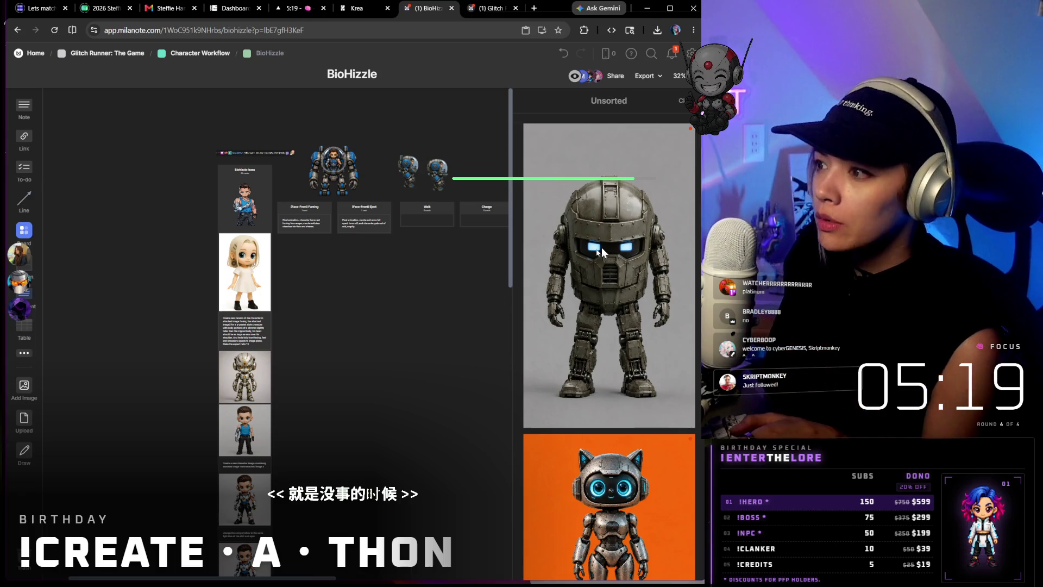
pyautogui.hscroll(2, 435, 314)
pyautogui.hscroll(2, 431, 315)
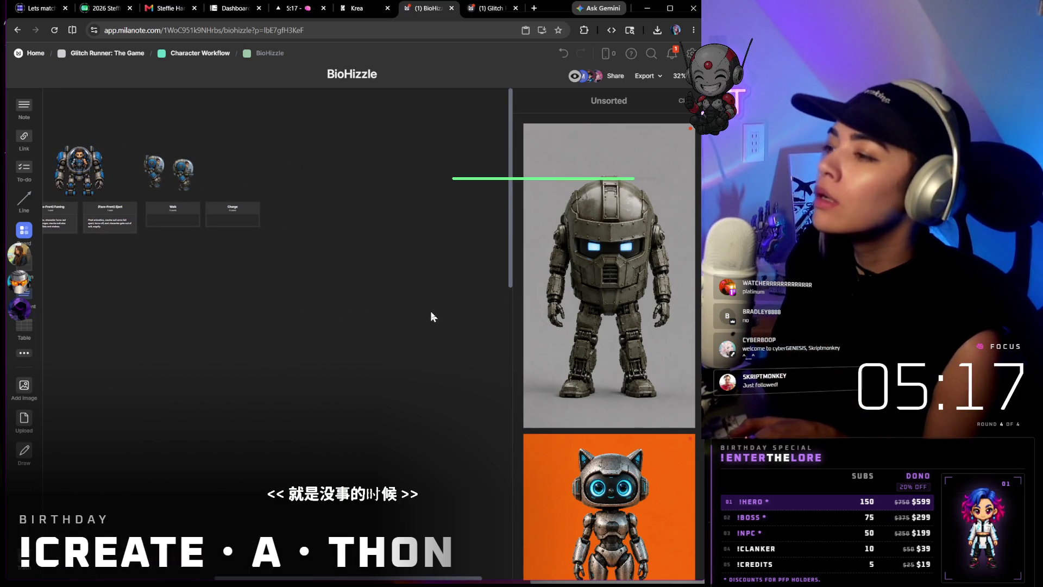
pyautogui.scroll(-2, 624, 261)
pyautogui.scroll(-2, 624, 261)
pyautogui.scroll(-3, 624, 261)
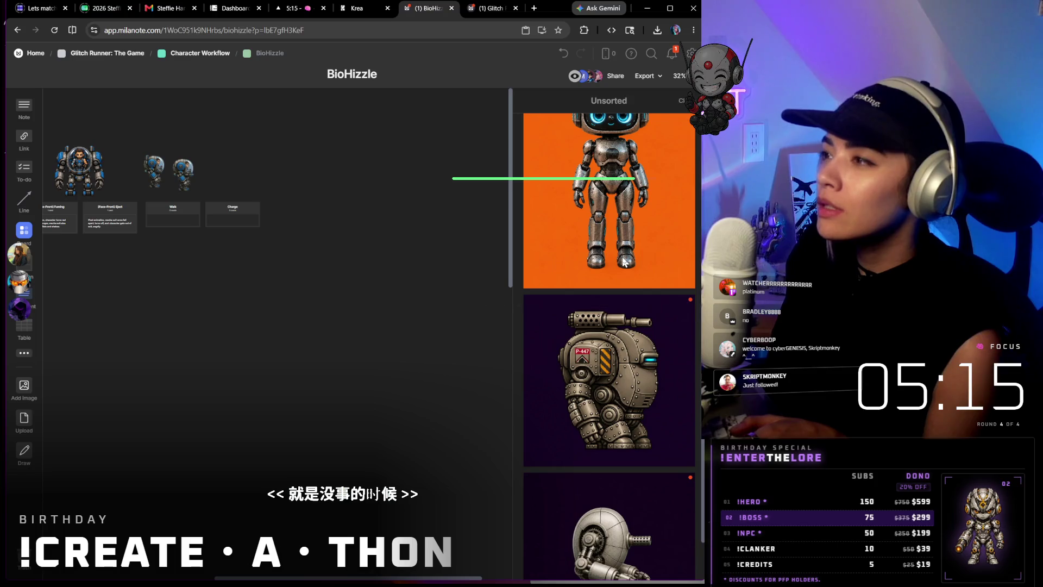
pyautogui.scroll(1, 623, 261)
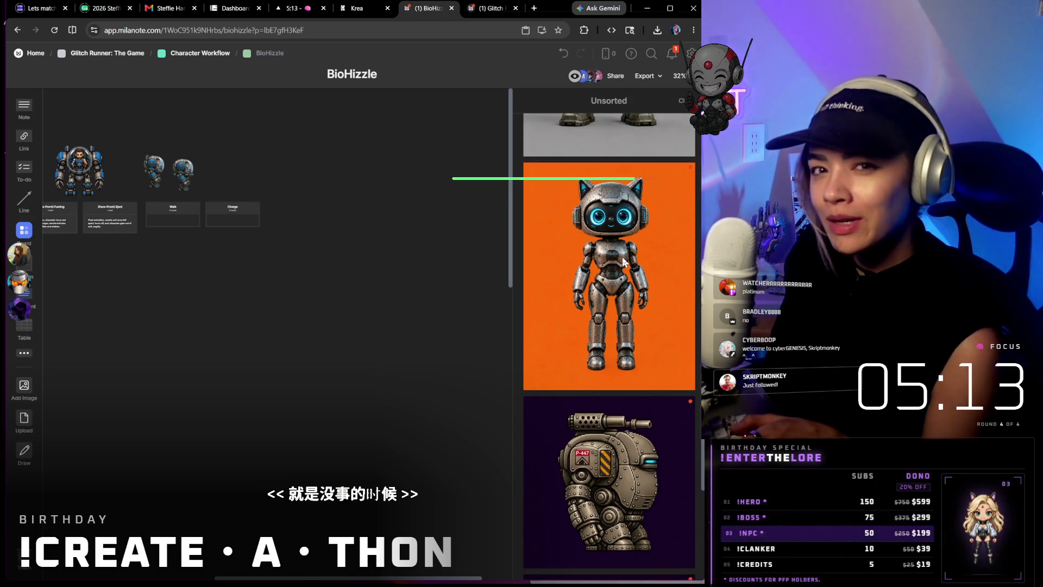
pyautogui.scroll(-2, 622, 257)
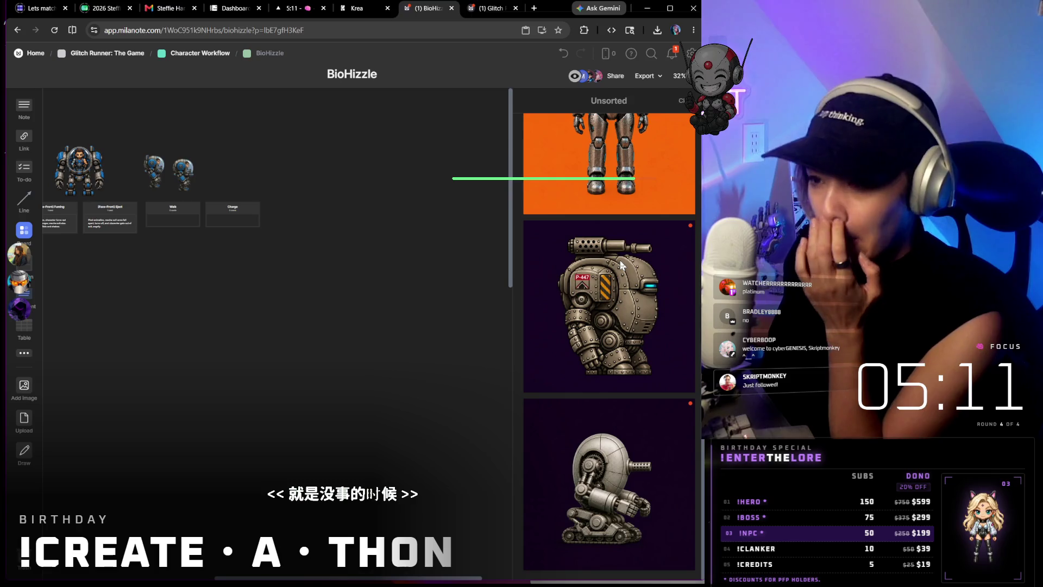
pyautogui.hscroll(-1, 250, 229)
pyautogui.scroll(2, 250, 229)
pyautogui.scroll(2, 252, 204)
pyautogui.scroll(3, 257, 170)
pyautogui.hscroll(-5, 258, 172)
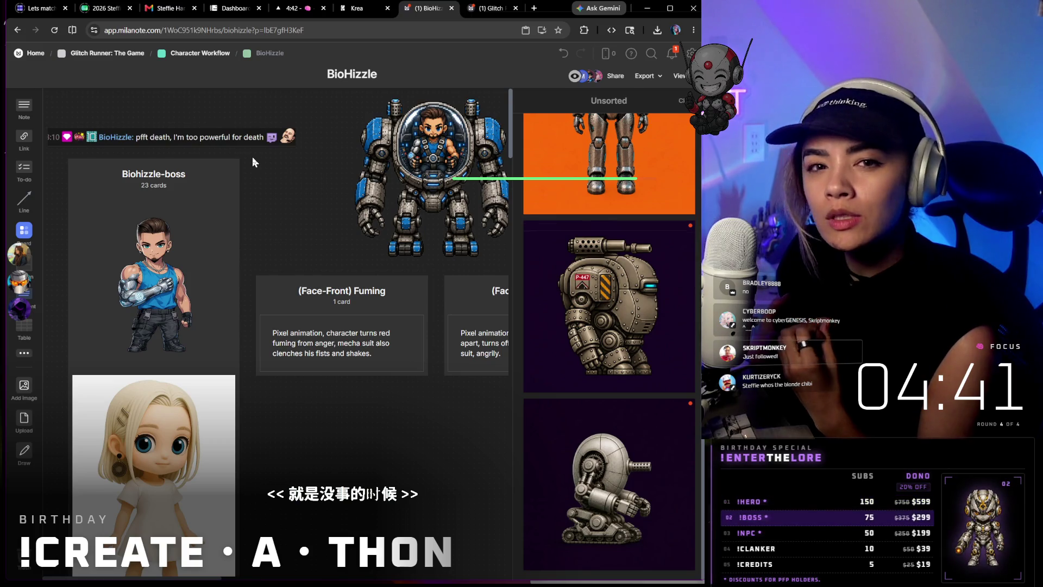
pyautogui.scroll(-3, 194, 384)
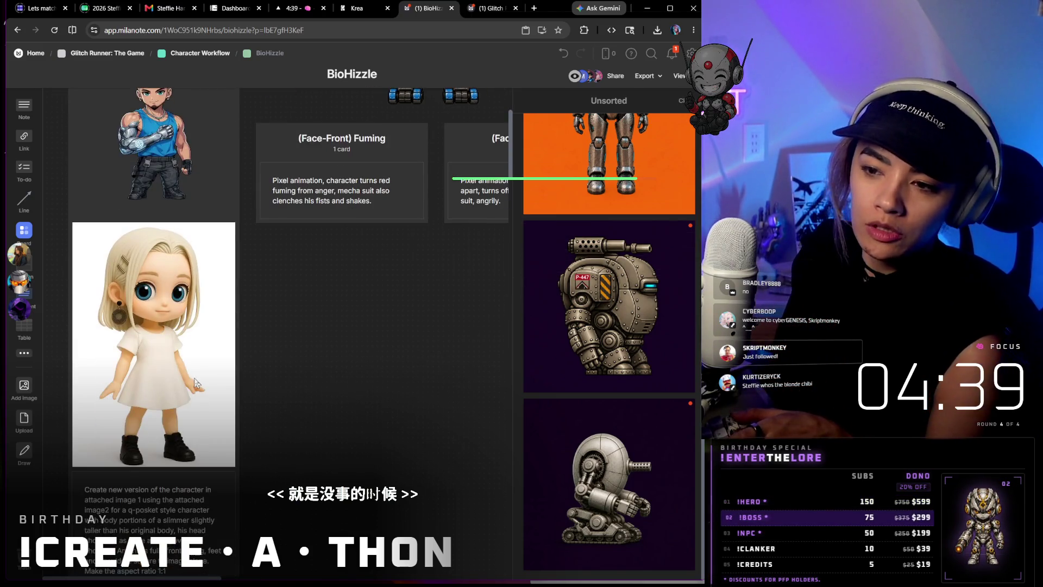
pyautogui.scroll(-2, 194, 383)
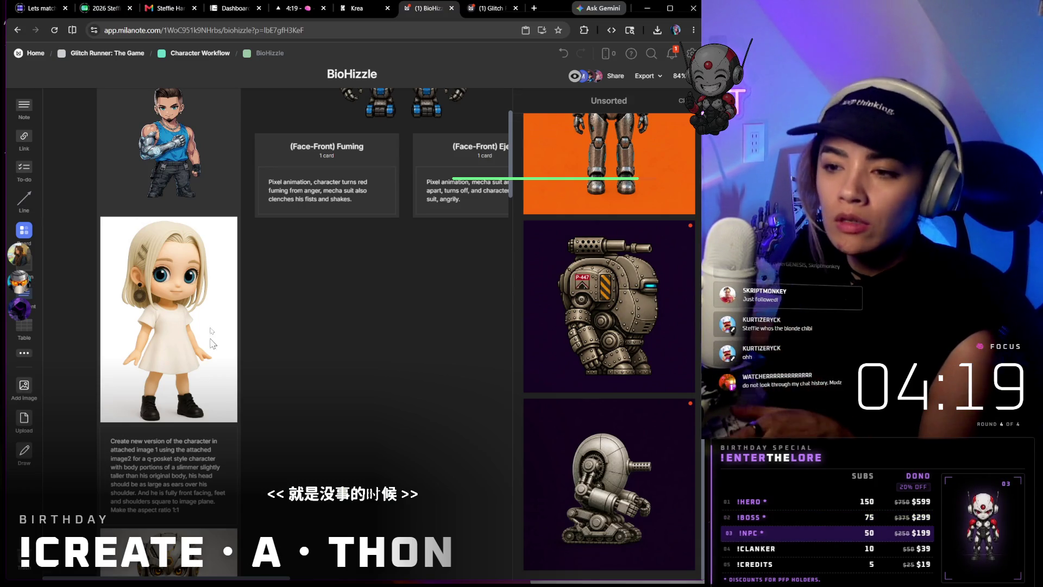
pyautogui.scroll(-1, 211, 359)
pyautogui.scroll(-2, 188, 362)
pyautogui.scroll(-1, 176, 371)
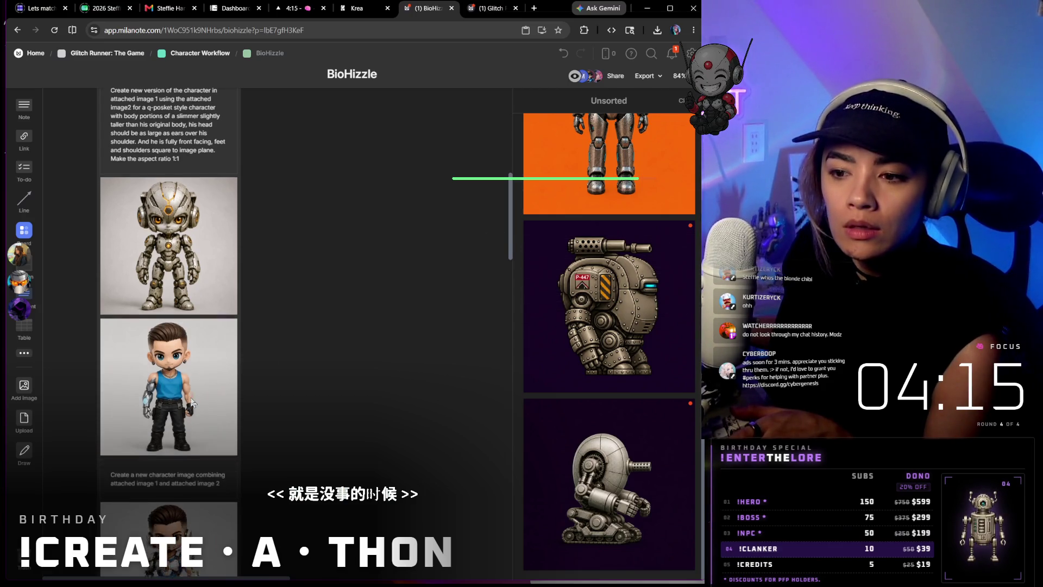
pyautogui.scroll(3, 186, 359)
pyautogui.scroll(-2, 205, 219)
pyautogui.scroll(-2, 226, 343)
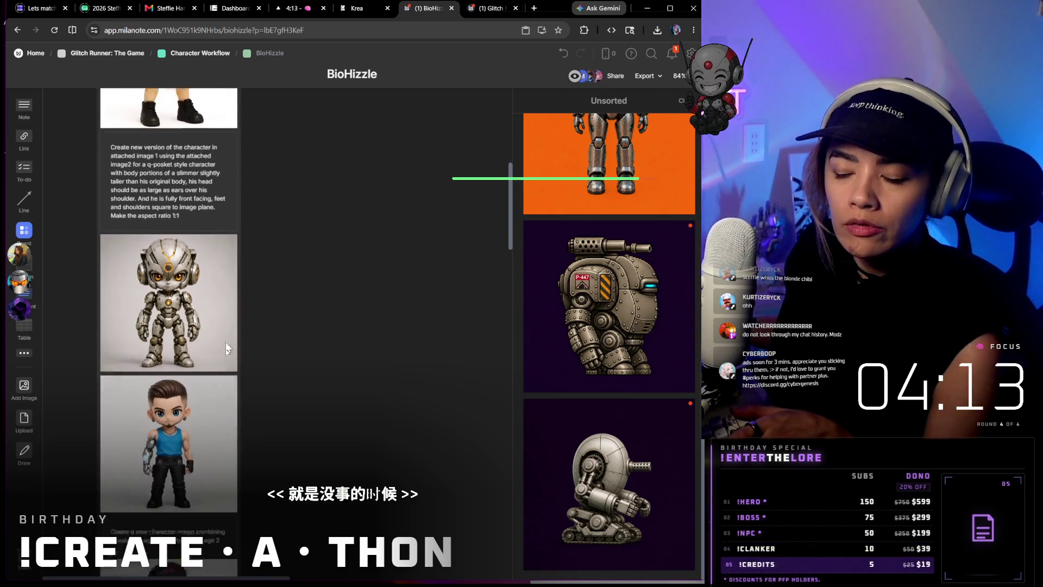
pyautogui.scroll(2, 313, 481)
pyautogui.hscroll(1, 313, 481)
pyautogui.scroll(2, 282, 375)
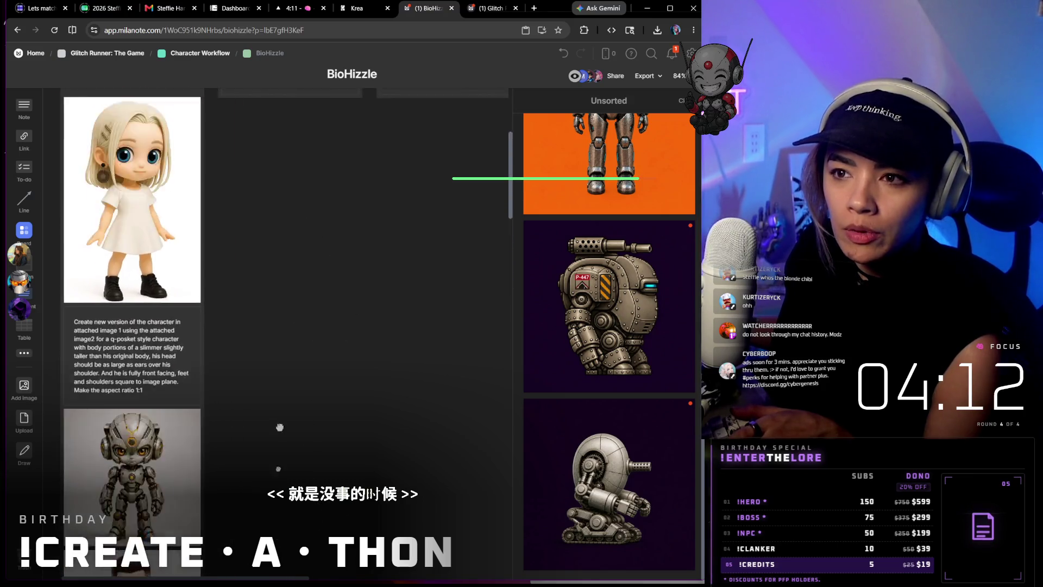
pyautogui.scroll(3, 268, 442)
pyautogui.hscroll(-1, 268, 443)
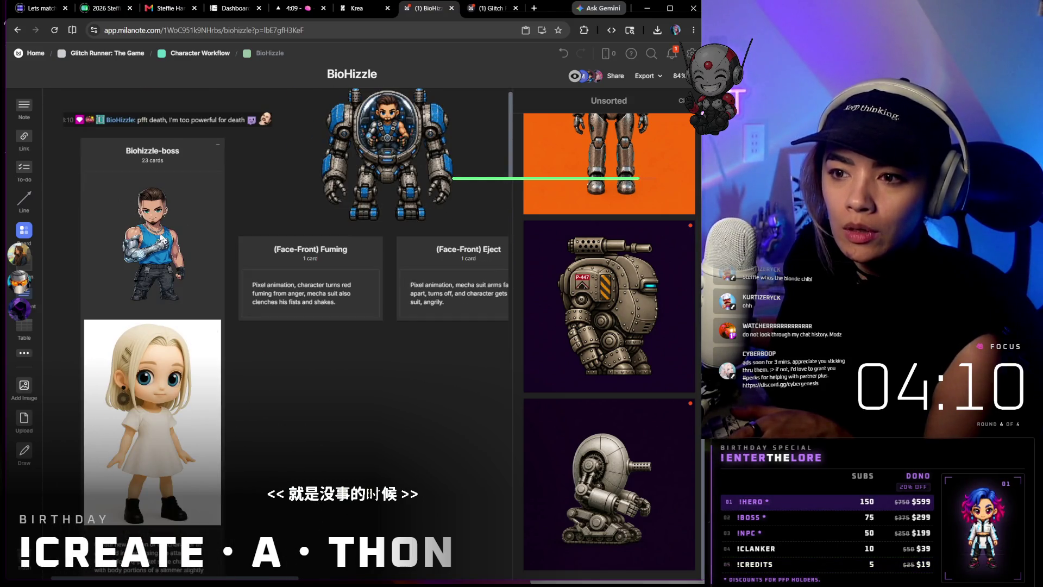
pyautogui.hscroll(1, 163, 240)
pyautogui.scroll(-3, 155, 326)
pyautogui.scroll(-3, 145, 359)
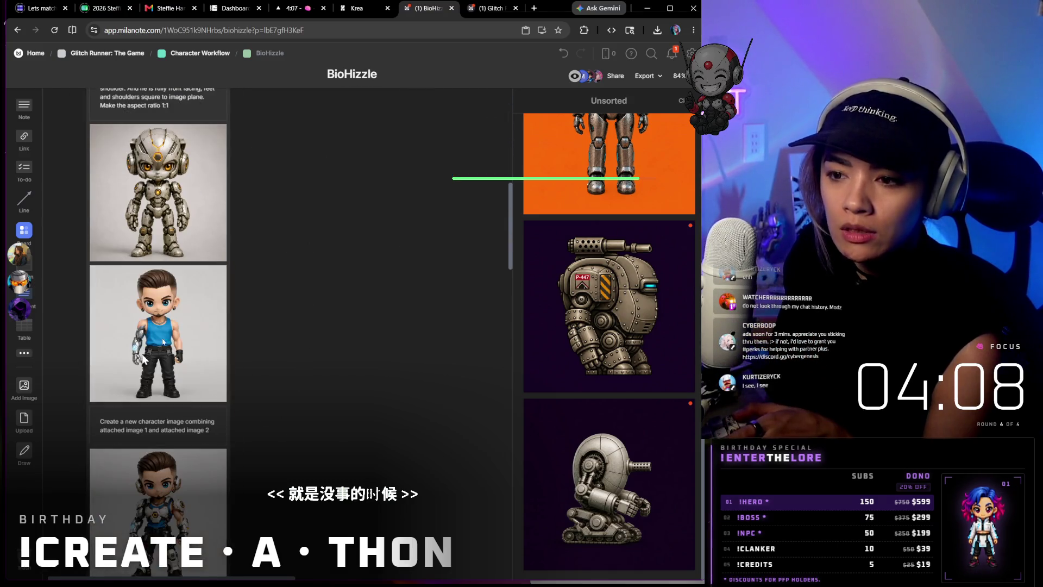
pyautogui.scroll(-2, 144, 357)
pyautogui.scroll(-3, 144, 357)
pyautogui.scroll(-3, 163, 391)
pyautogui.scroll(-3, 173, 424)
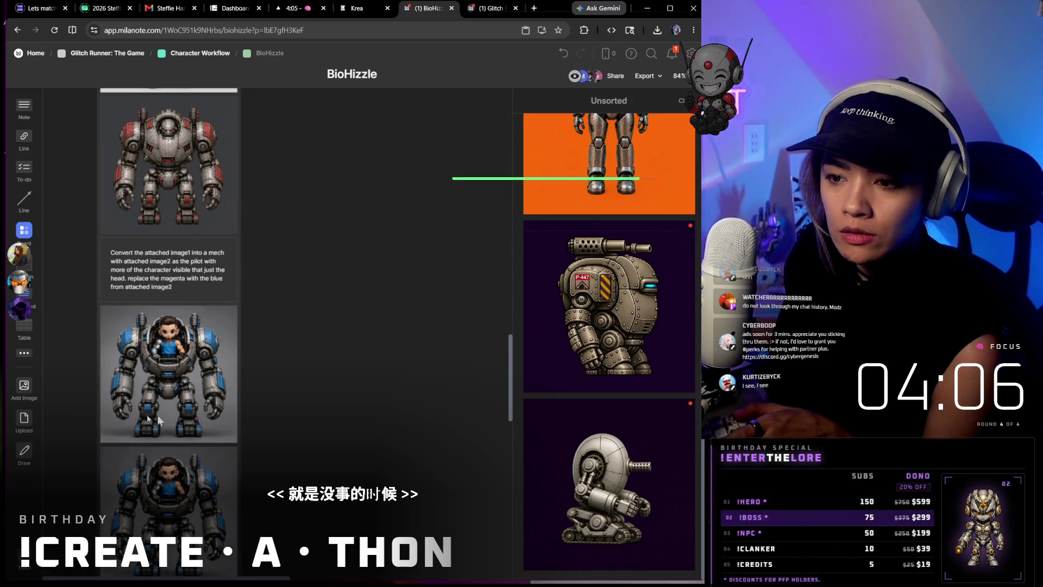
pyautogui.scroll(-3, 159, 404)
pyautogui.scroll(-5, 271, 318)
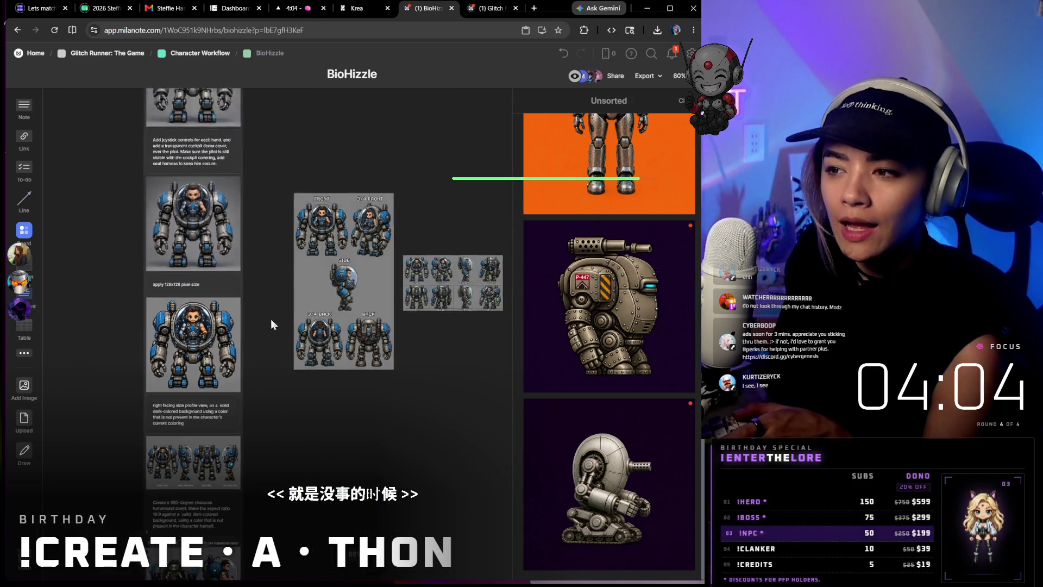
pyautogui.scroll(5, 275, 334)
pyautogui.scroll(5, 244, 269)
pyautogui.scroll(-1, 204, 202)
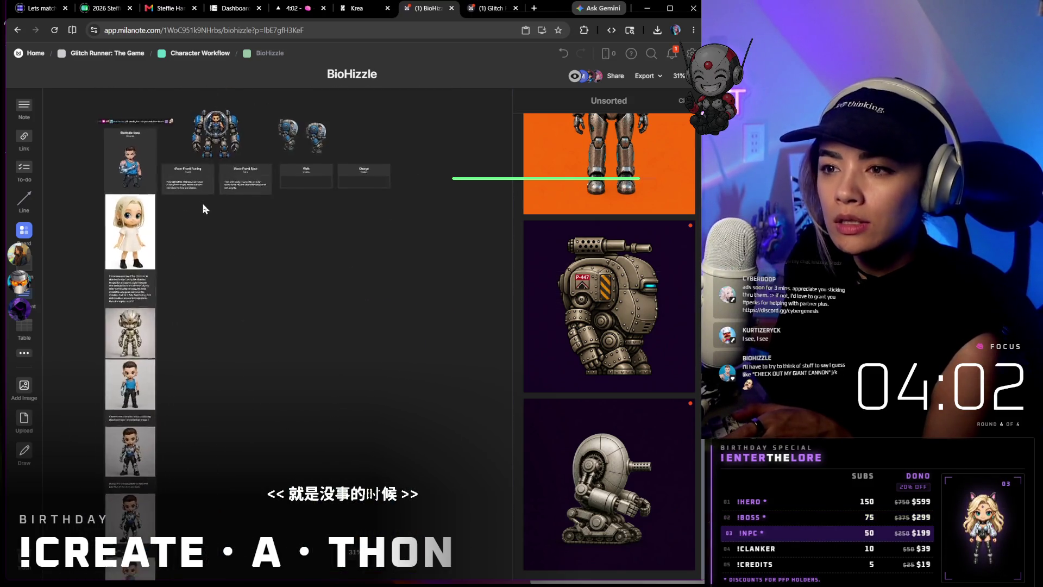
pyautogui.scroll(2, 233, 291)
pyautogui.scroll(2, 234, 310)
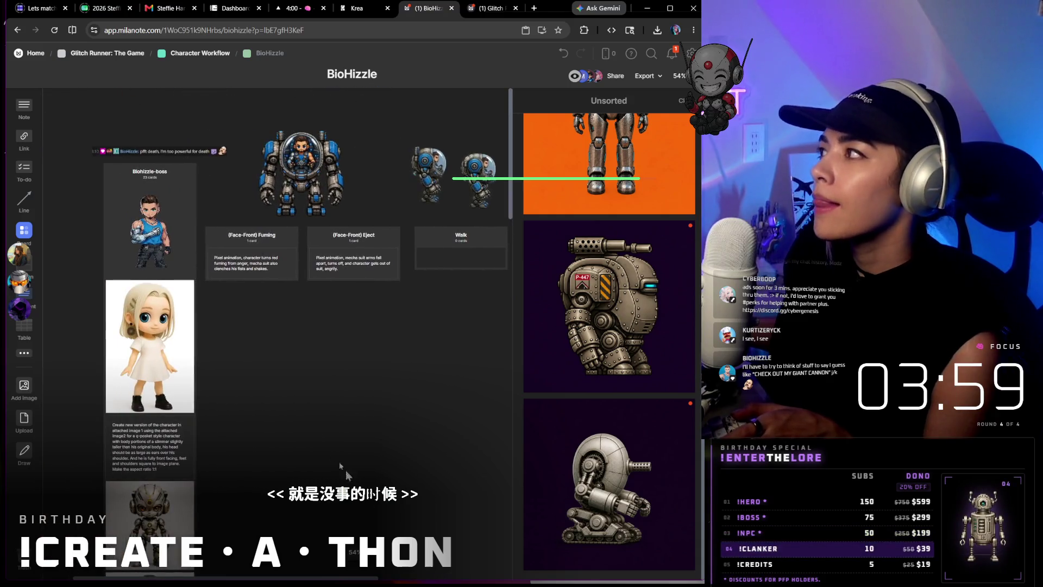
pyautogui.scroll(2, 278, 393)
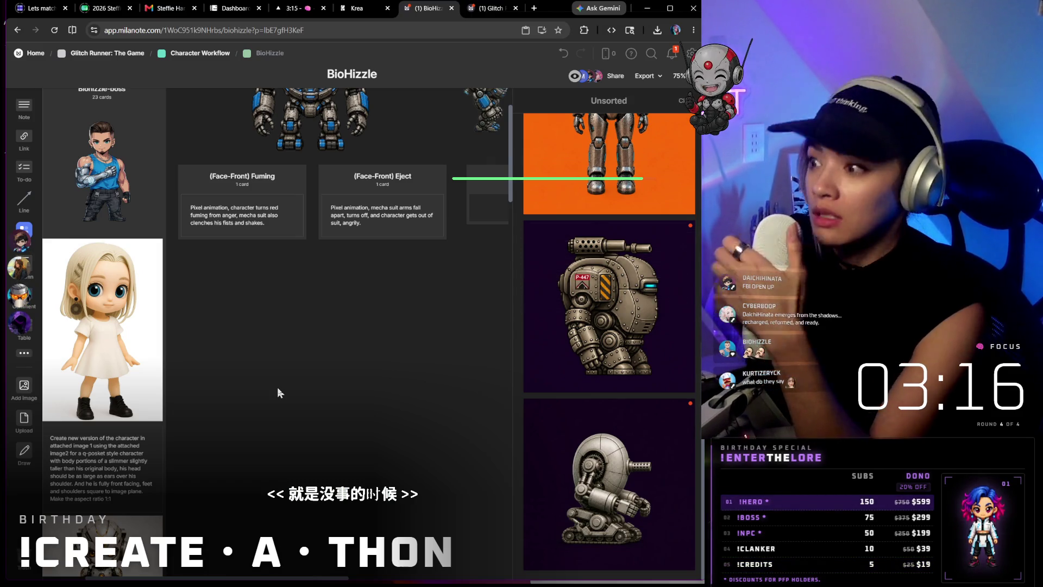
pyautogui.scroll(-5, 317, 347)
pyautogui.scroll(-3, 341, 330)
pyautogui.scroll(-2, 358, 408)
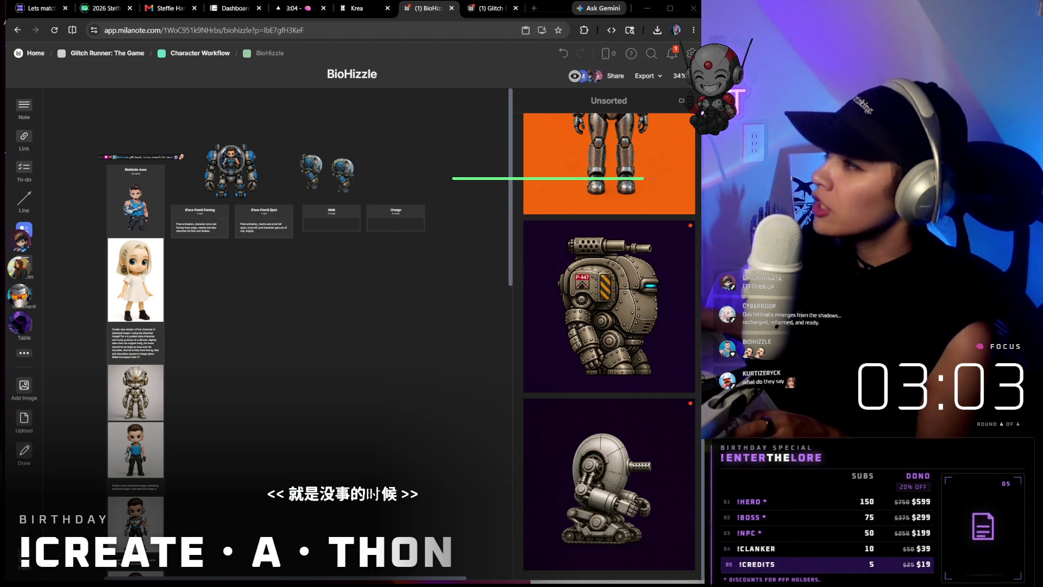
pyautogui.hotkey('alt', 'Tab')
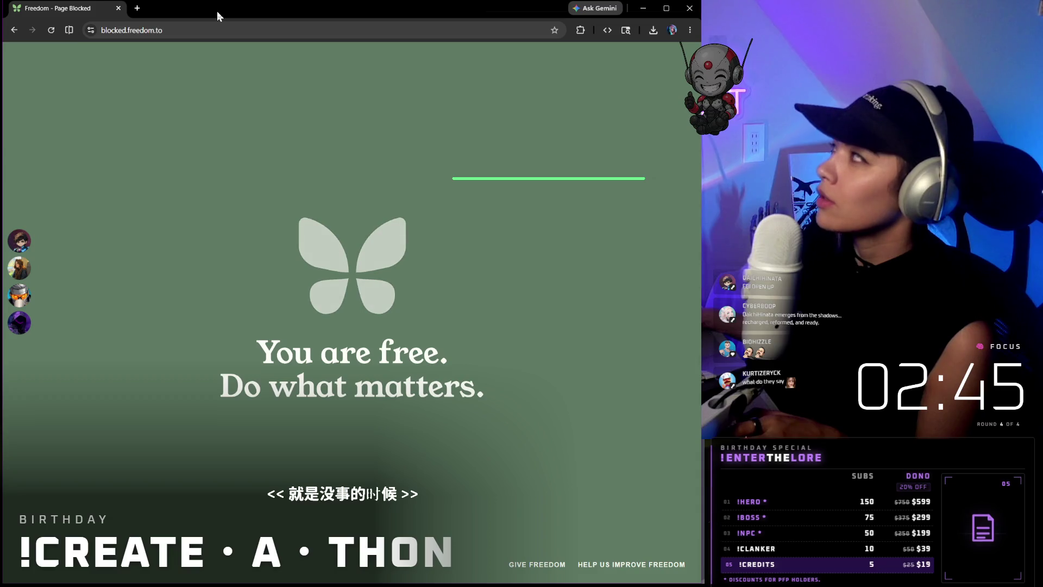
pyautogui.moveTo(217, 11)
pyautogui.mouseDown()
pyautogui.moveTo(367, 102)
pyautogui.moveTo(903, 202)
pyautogui.mouseUp()
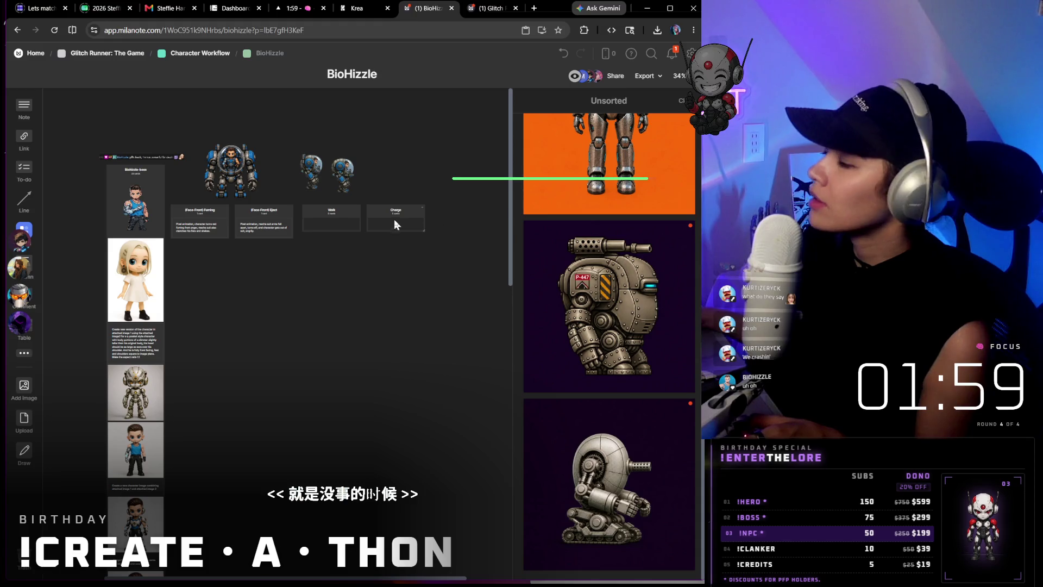
pyautogui.scroll(-1, 409, 190)
pyautogui.scroll(-2, 402, 219)
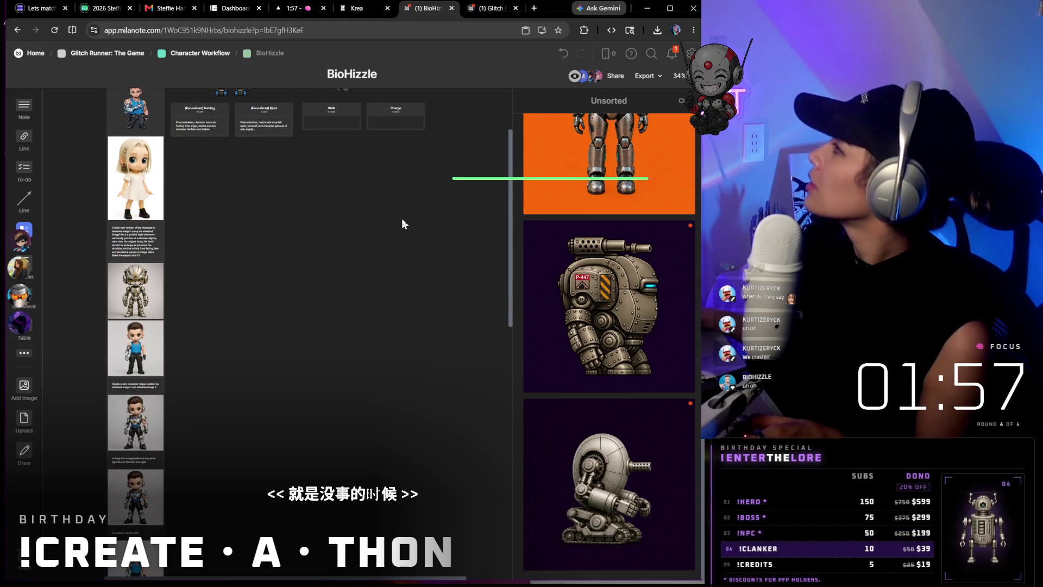
pyautogui.scroll(1, 402, 218)
pyautogui.scroll(1, 432, 187)
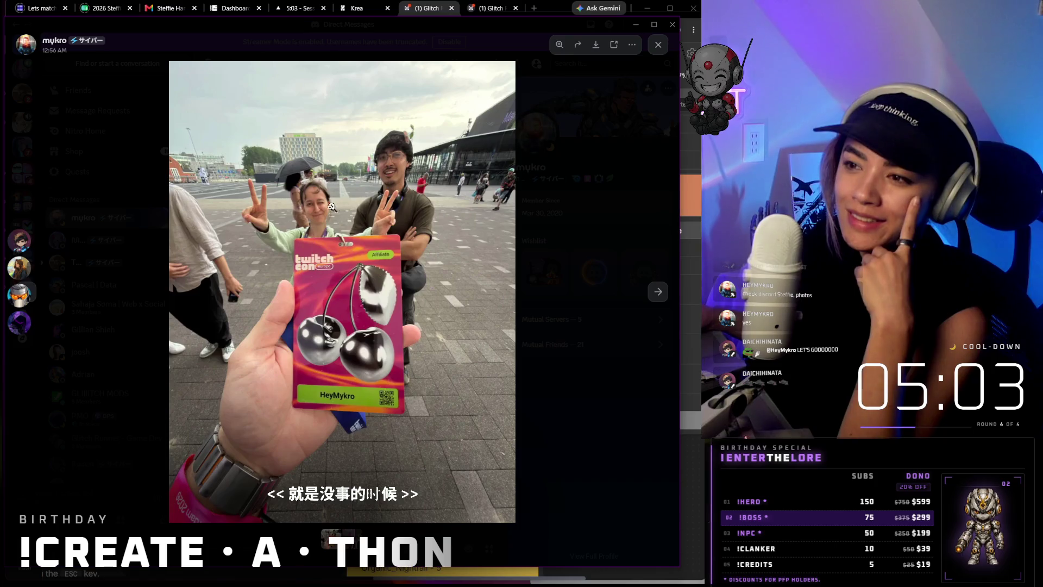
# - Zoom into the shared TwitchCon badge photo in Discord's viewer
pyautogui.click(318, 210)
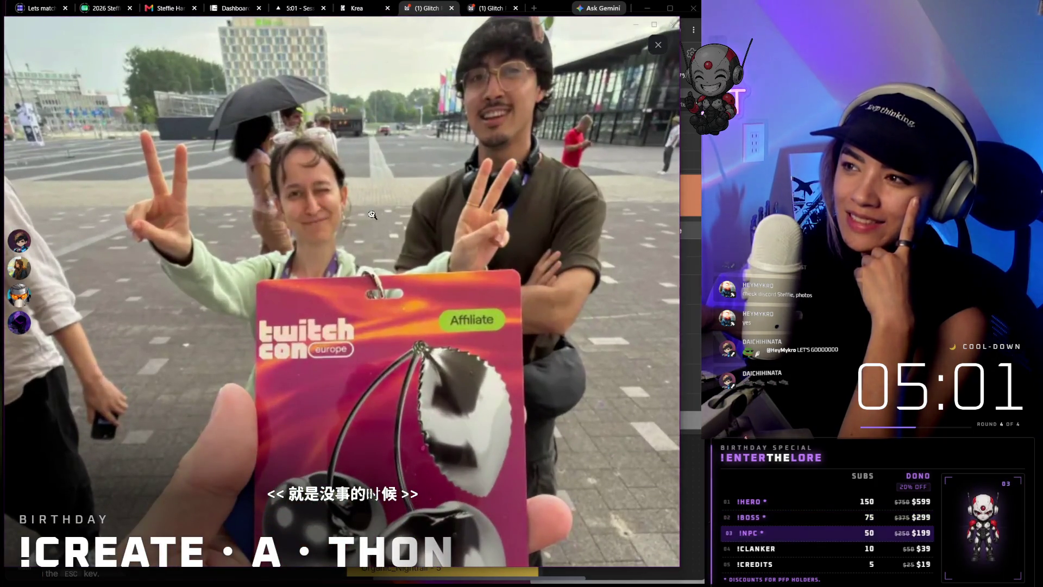
# - Inspect parts of the badge photo up close, then move on to the next shared photo
pyautogui.click(371, 214)
pyautogui.click(411, 165)
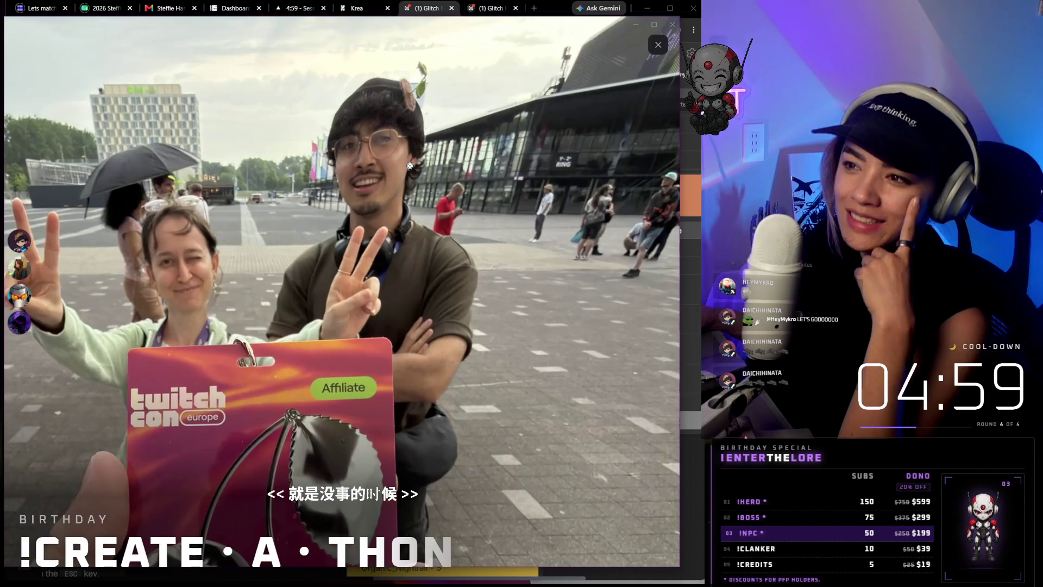
pyautogui.click(642, 260)
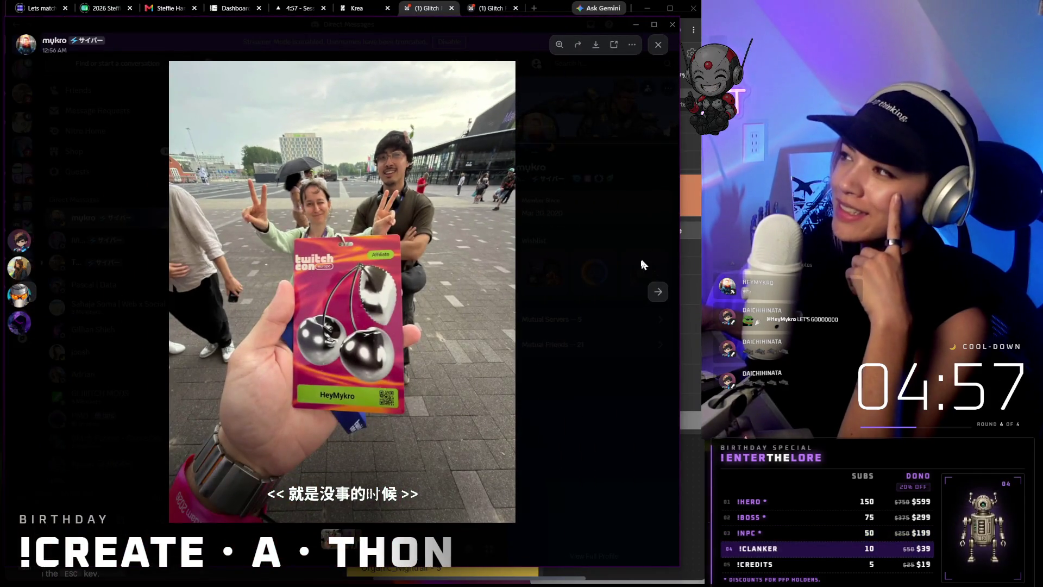
pyautogui.click(658, 292)
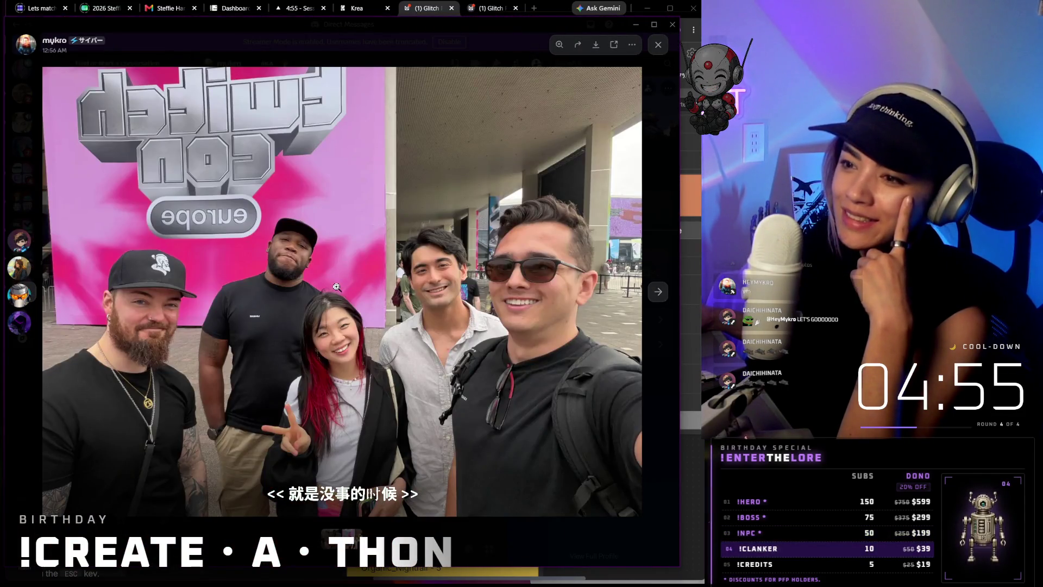
# - Zoom in and out on the faces in the group selfie at the TwitchCon Europe sign
pyautogui.click(435, 301)
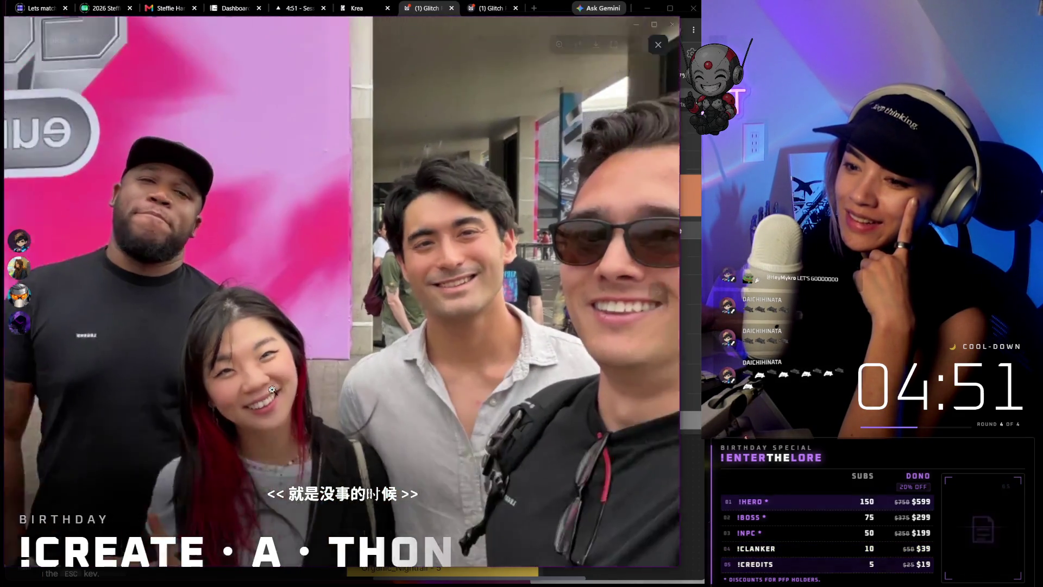
pyautogui.click(272, 390)
pyautogui.click(286, 291)
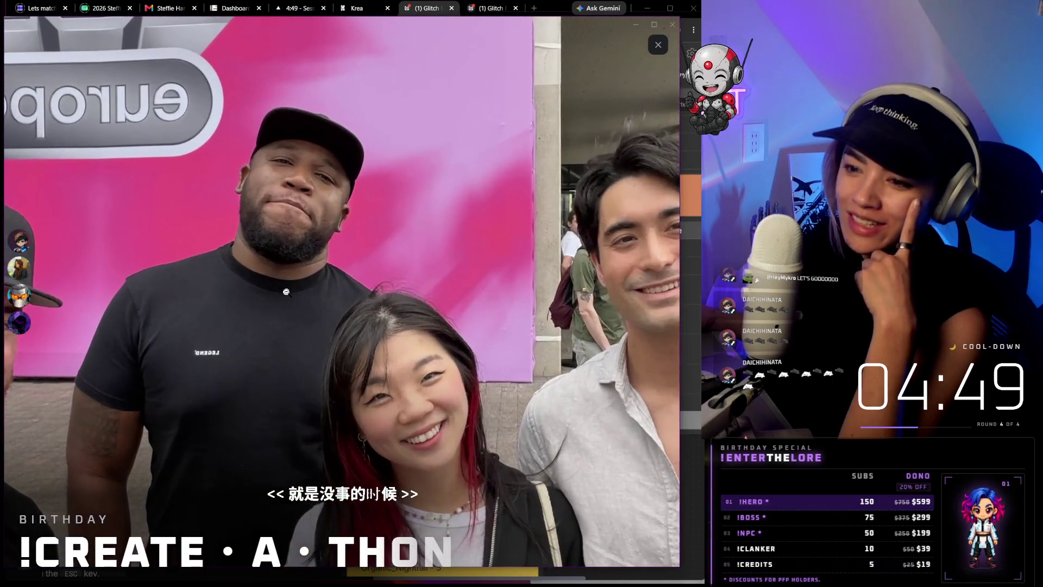
pyautogui.click(286, 291)
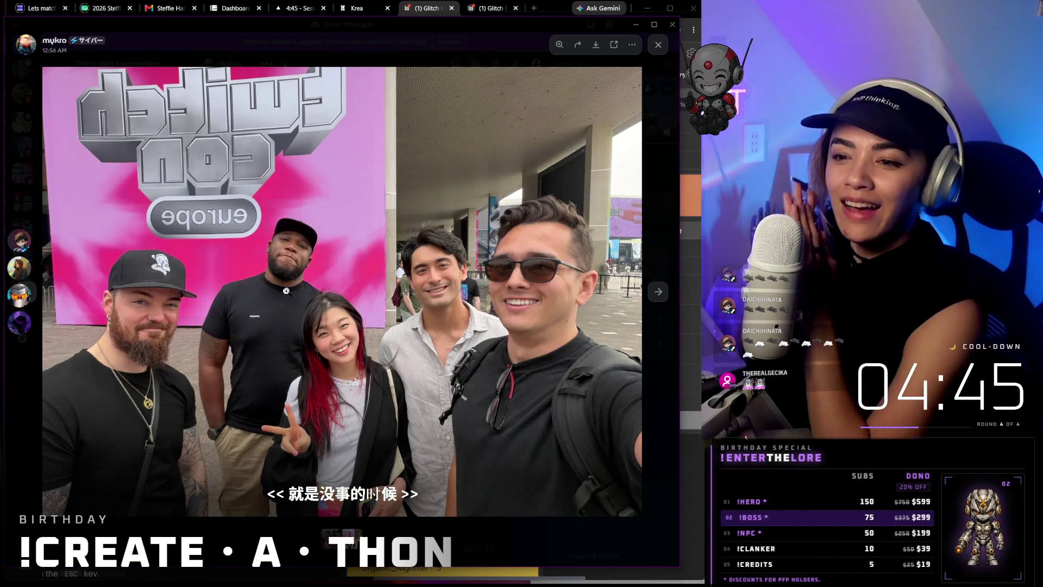
pyautogui.click(77, 400)
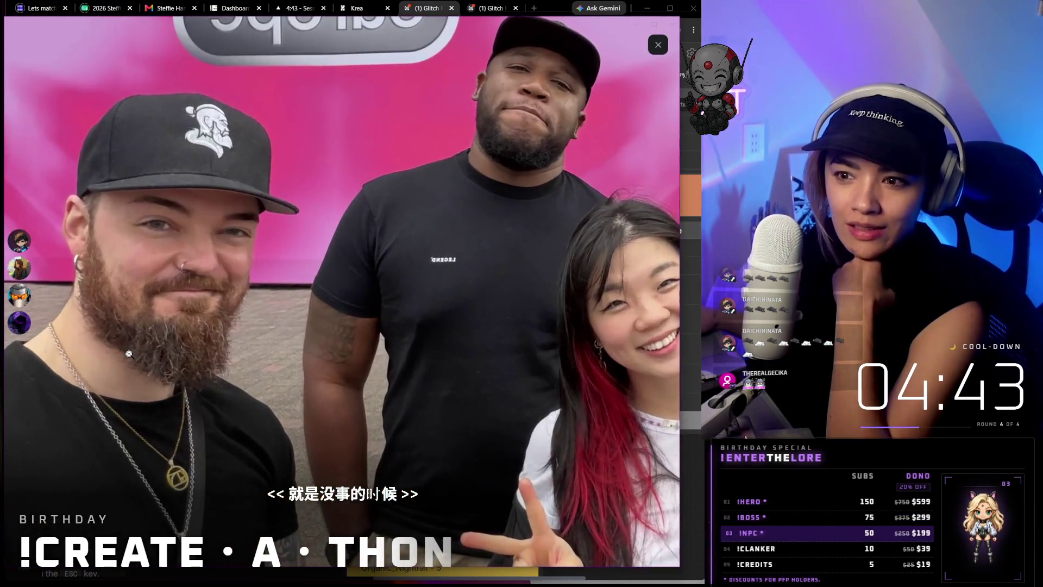
pyautogui.click(123, 359)
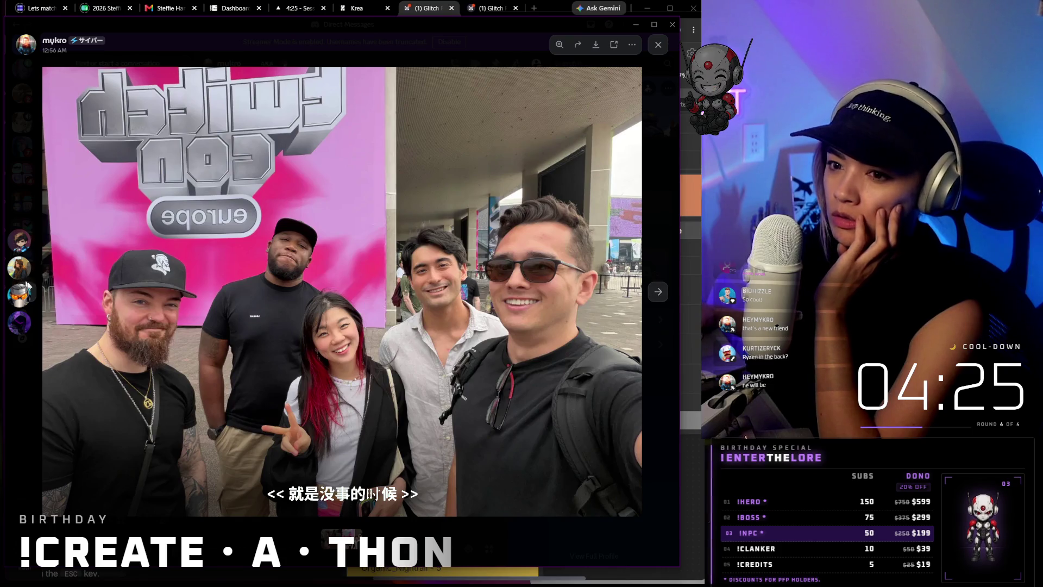
# - Page through the shared photos to the group shot outside the glass-fronted building
pyautogui.press('Right')
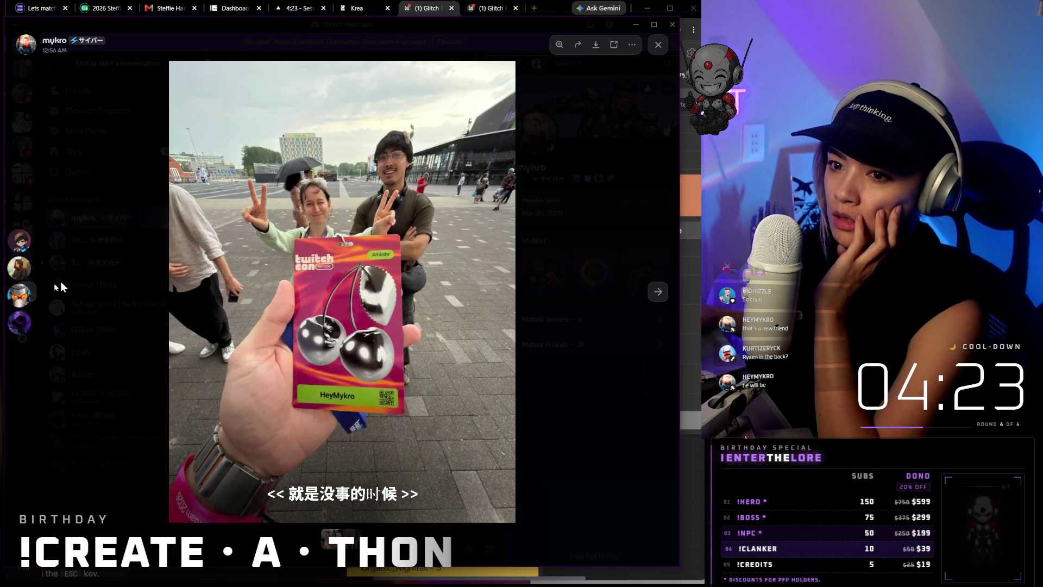
pyautogui.click(658, 293)
pyautogui.press('Left')
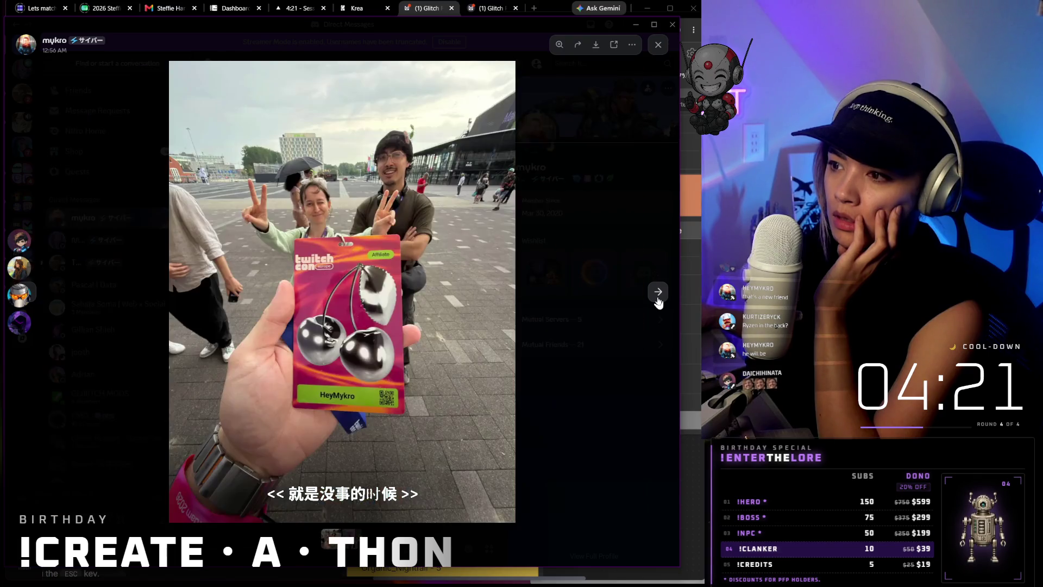
pyautogui.click(658, 302)
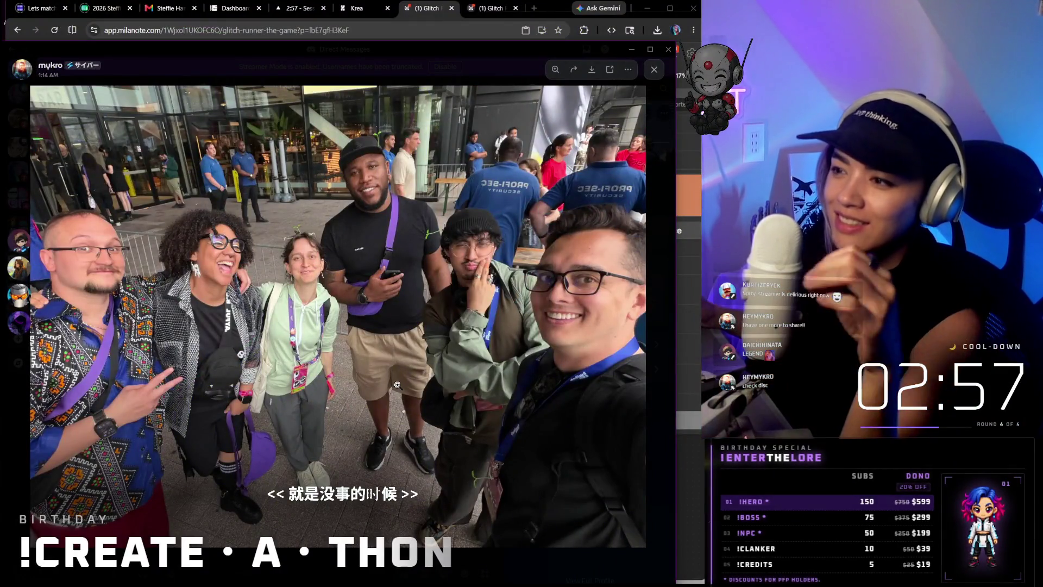
# - Zoom in on the women's faces in the group photo and back out
pyautogui.click(208, 265)
pyautogui.click(211, 272)
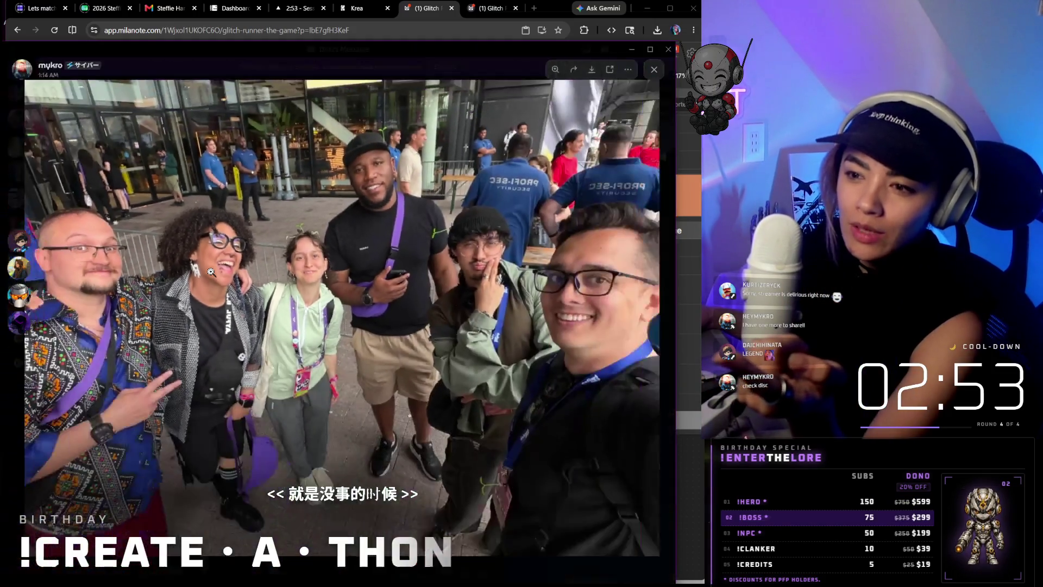